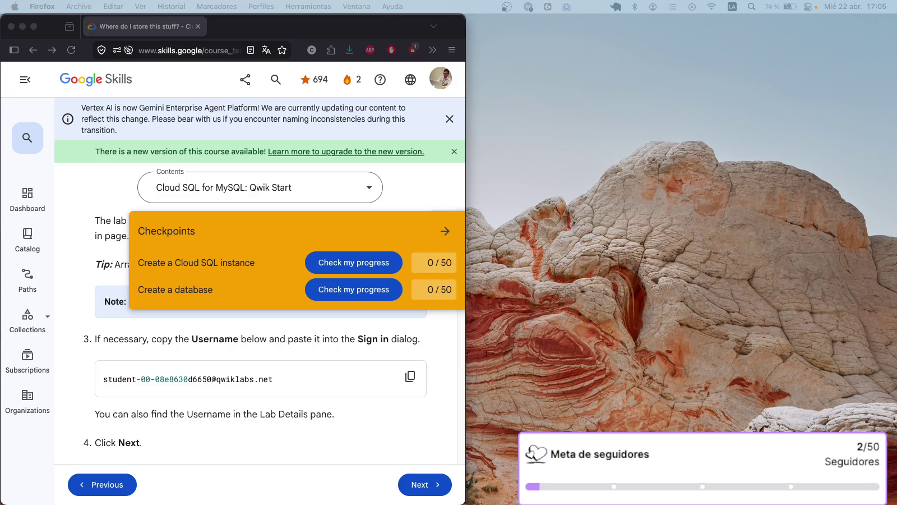
Copy the lab's temporary password from step 5 of the sign-in instructions.
{"action": "scroll", "coordinate": [270, 371], "scroll_direction": "down", "scroll_amount": 4}
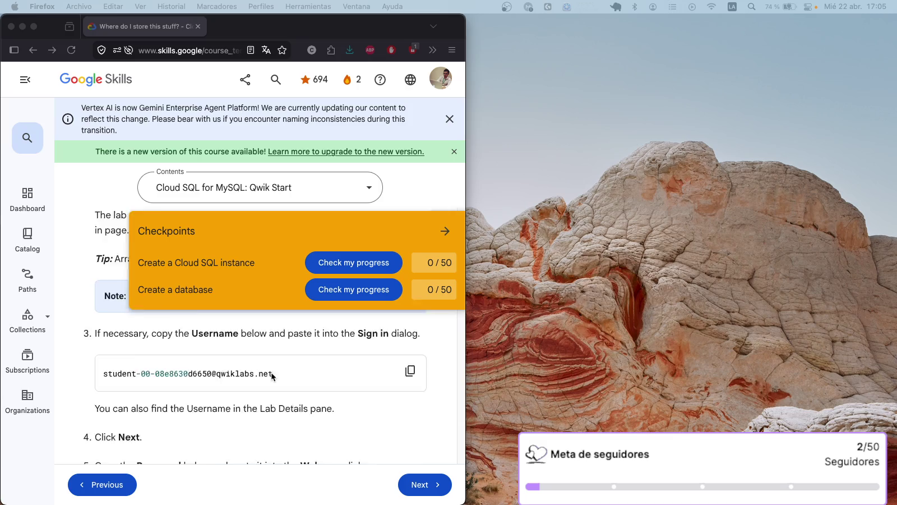
{"action": "left_click", "coordinate": [409, 404]}
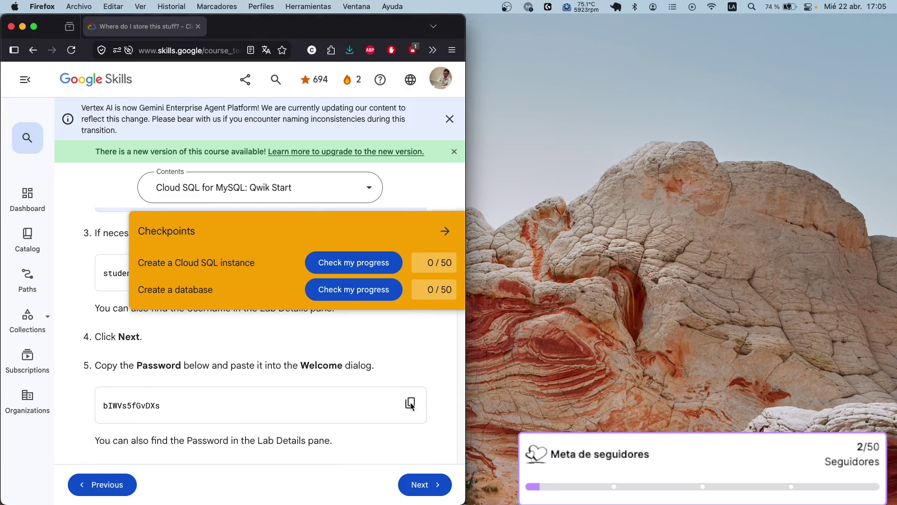
{"action": "key", "text": "super+Tab"}
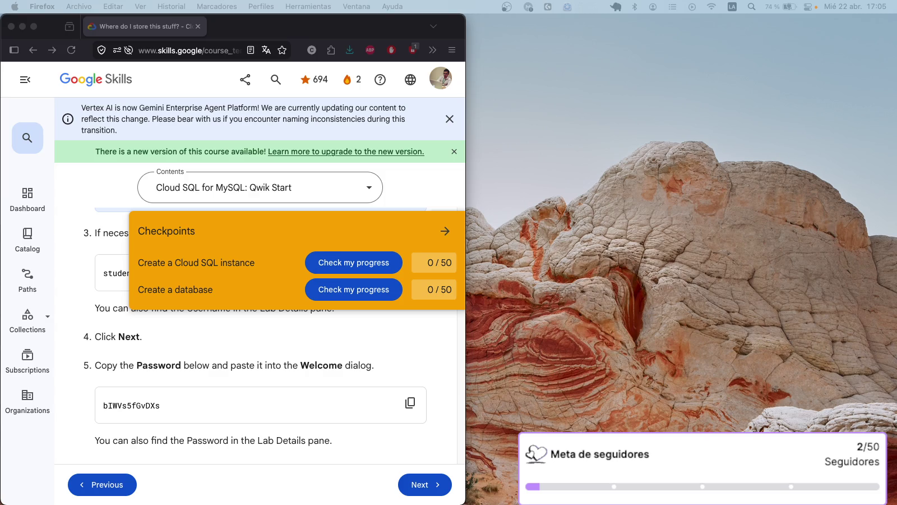
{"action": "scroll", "coordinate": [266, 362], "scroll_direction": "up", "scroll_amount": 5}
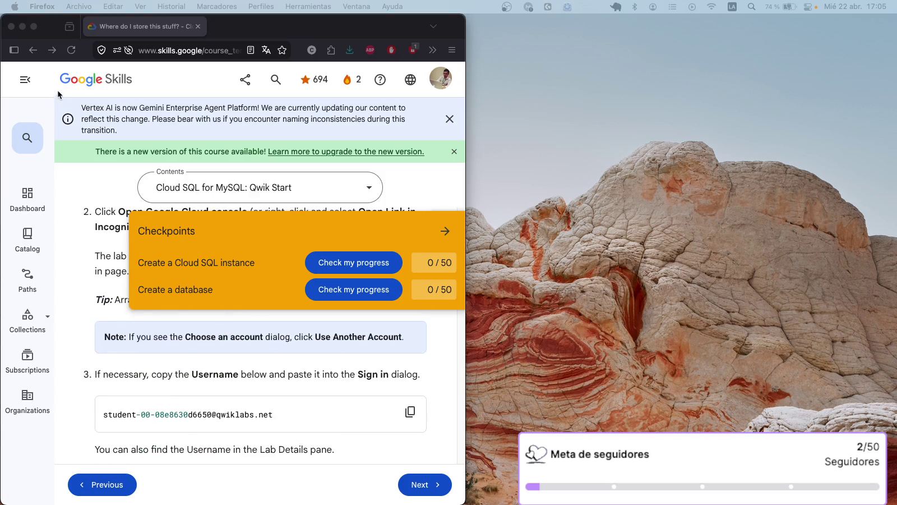
Switch the lab page language to español (Latinoamérica) and scroll through the instructions.
{"action": "left_click", "coordinate": [410, 79]}
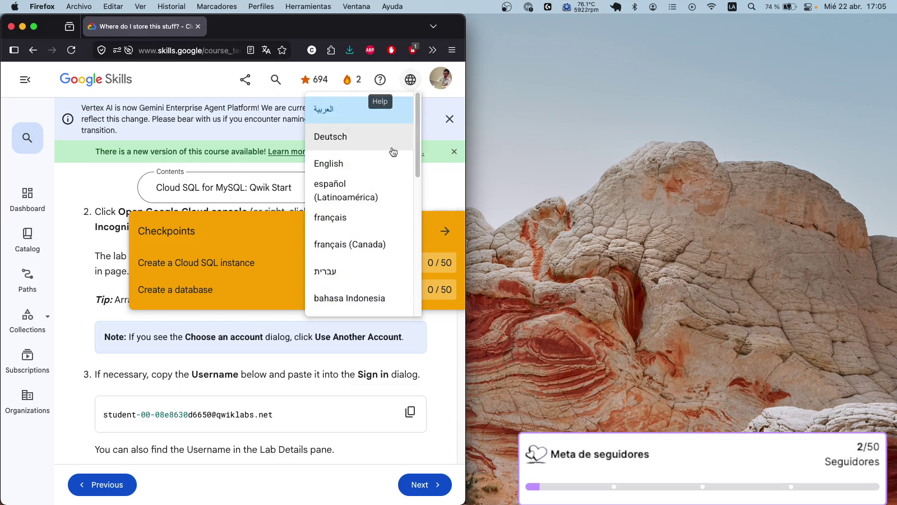
{"action": "left_click", "coordinate": [373, 198]}
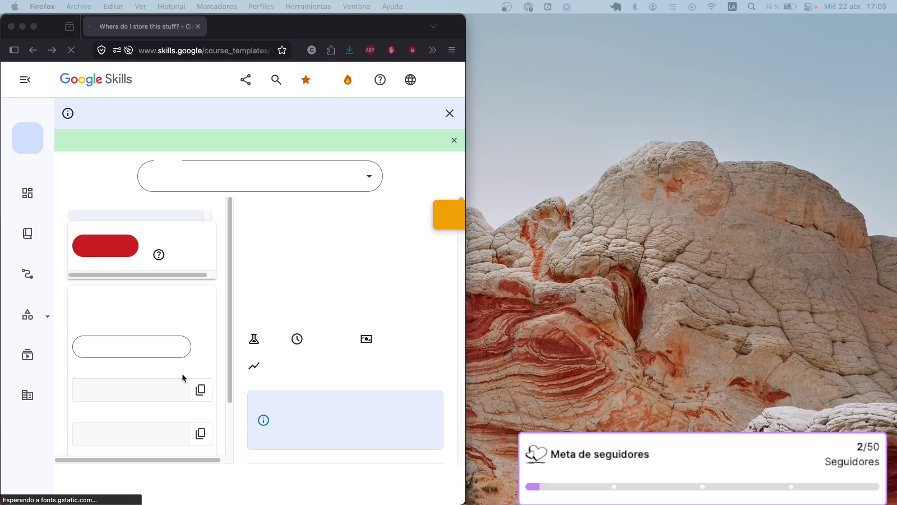
{"action": "scroll", "coordinate": [194, 361], "scroll_direction": "down", "scroll_amount": 2}
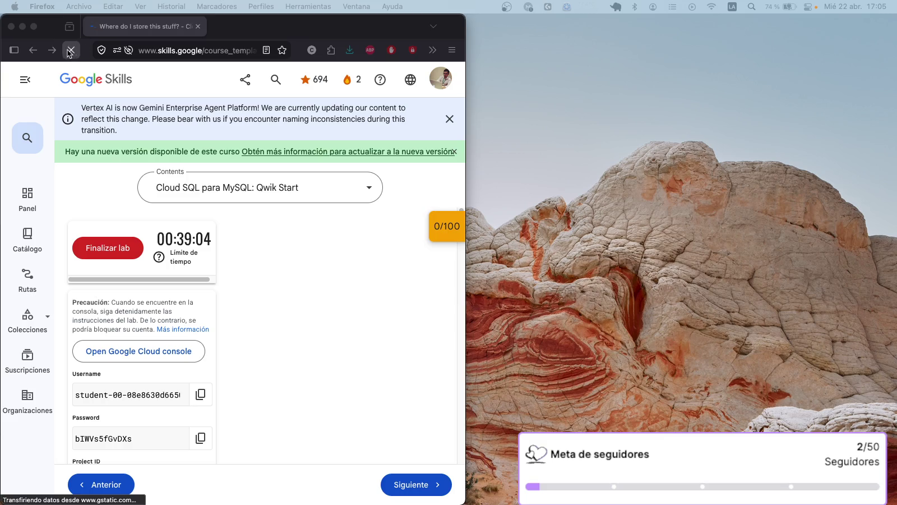
{"action": "scroll", "coordinate": [194, 389], "scroll_direction": "down", "scroll_amount": 2}
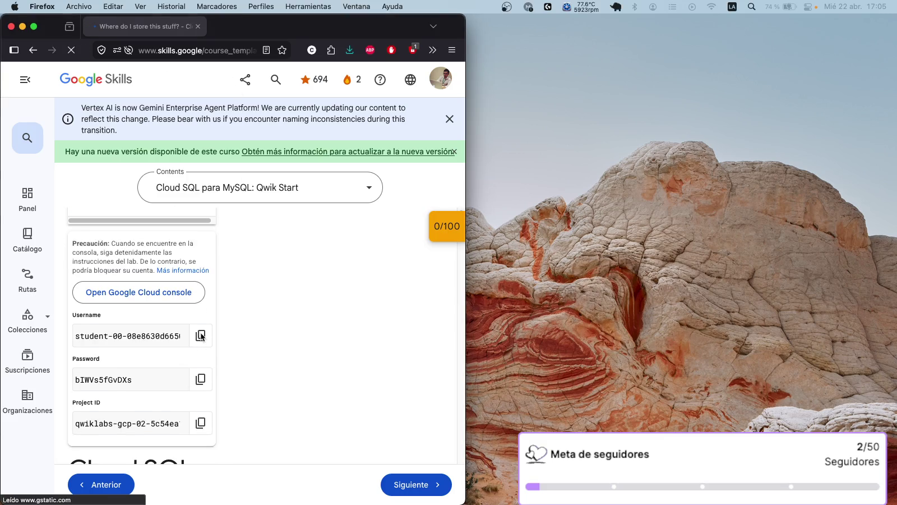
Copy the lab username, then the lab password, from the lab details panel.
{"action": "left_click", "coordinate": [200, 335]}
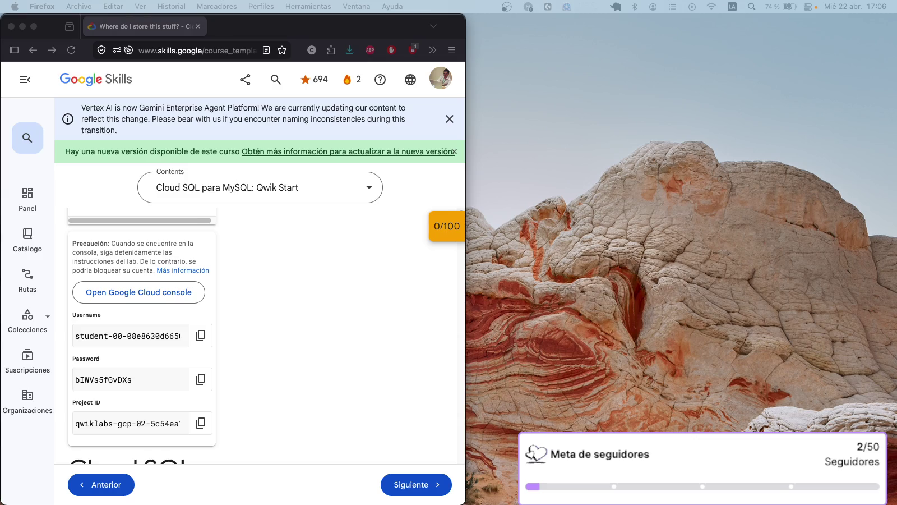
{"action": "left_click", "coordinate": [202, 383]}
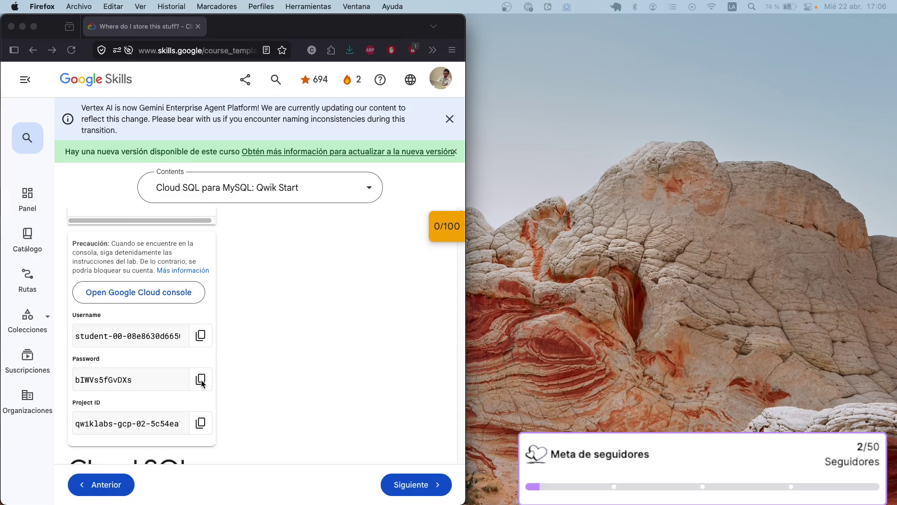
{"action": "left_click", "coordinate": [201, 381]}
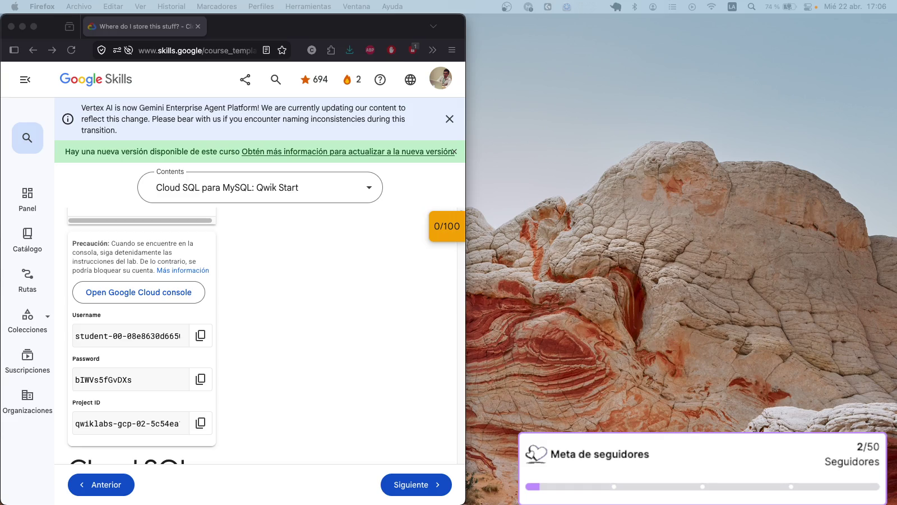
Copy the student username shown in step 3 of the Spanish instructions.
{"action": "scroll", "coordinate": [257, 262], "scroll_direction": "down", "scroll_amount": 10}
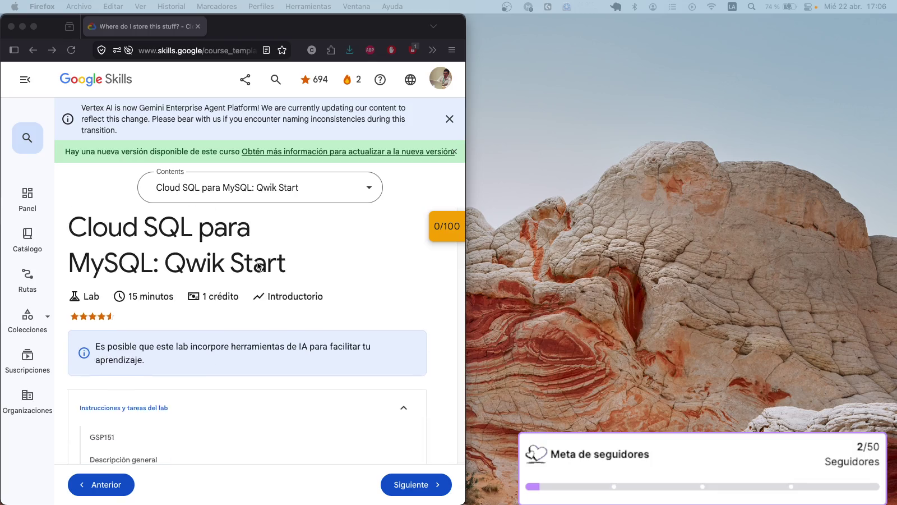
{"action": "scroll", "coordinate": [257, 263], "scroll_direction": "down", "scroll_amount": 10}
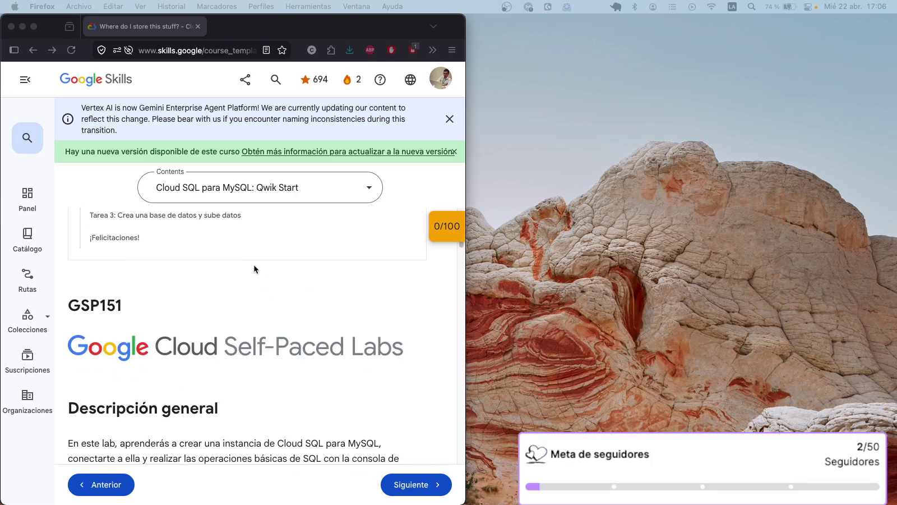
{"action": "scroll", "coordinate": [236, 260], "scroll_direction": "down", "scroll_amount": 15}
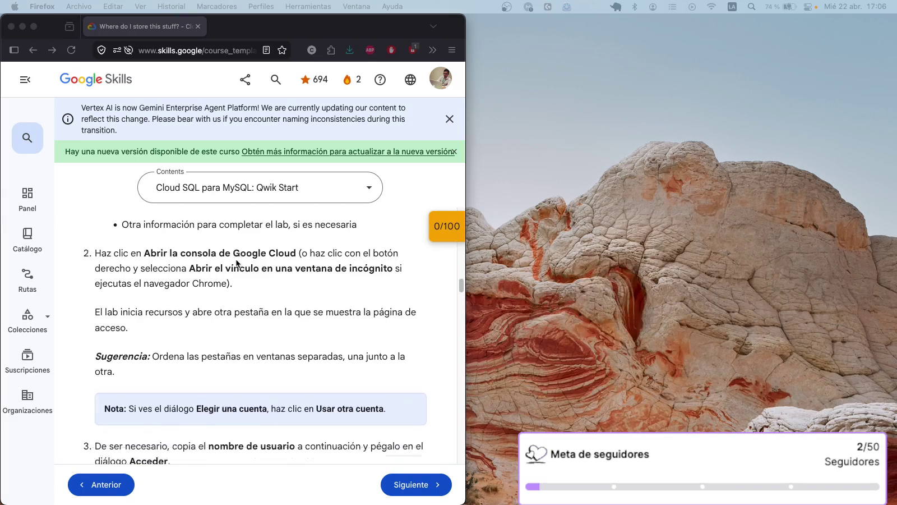
{"action": "scroll", "coordinate": [406, 263], "scroll_direction": "up", "scroll_amount": 3}
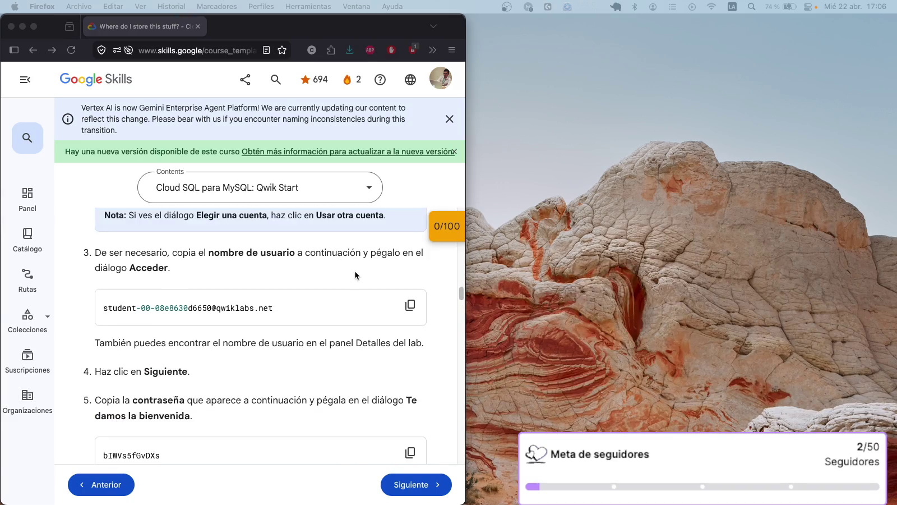
{"action": "left_click", "coordinate": [413, 305]}
{"action": "left_click", "coordinate": [413, 306]}
{"action": "left_click", "coordinate": [329, 301]}
Select the phrase 'Cloud SQL para MySQL' in the Descripción general paragraph.
{"action": "scroll", "coordinate": [324, 293], "scroll_direction": "up", "scroll_amount": 5}
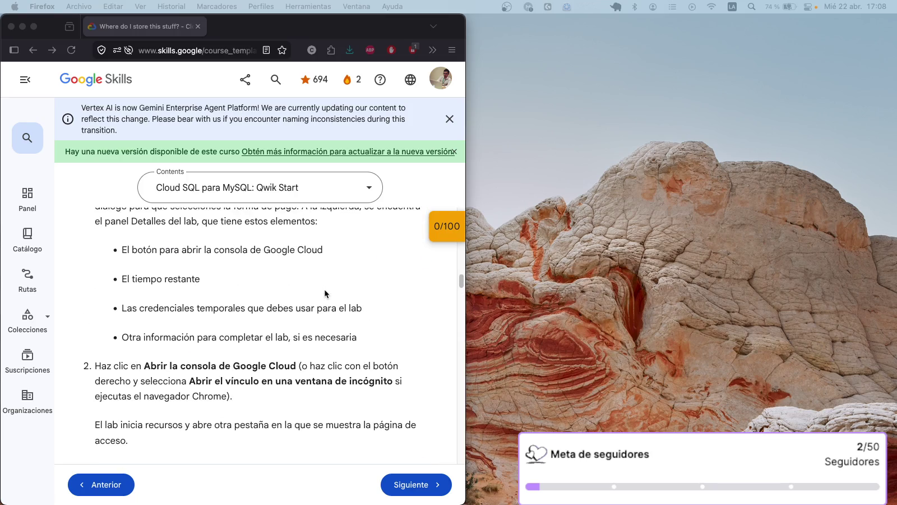
{"action": "scroll", "coordinate": [325, 292], "scroll_direction": "down", "scroll_amount": 1}
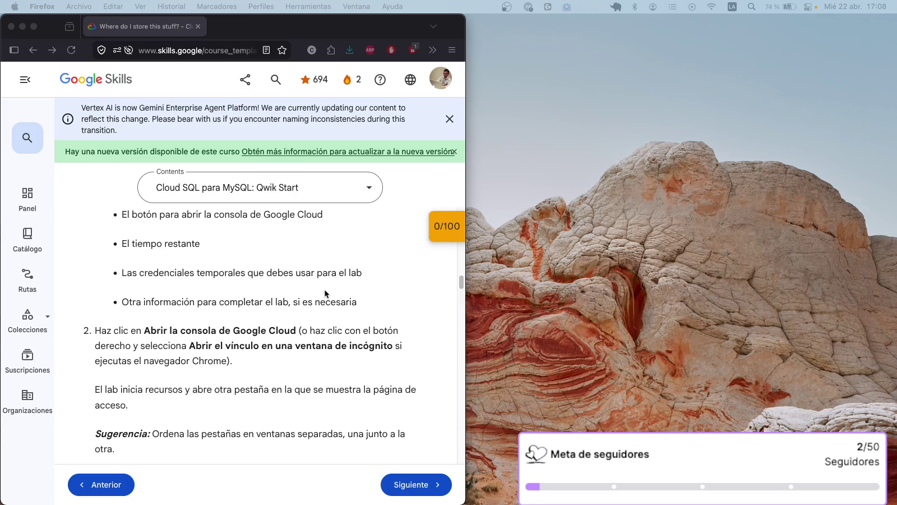
{"action": "scroll", "coordinate": [325, 293], "scroll_direction": "up", "scroll_amount": 5}
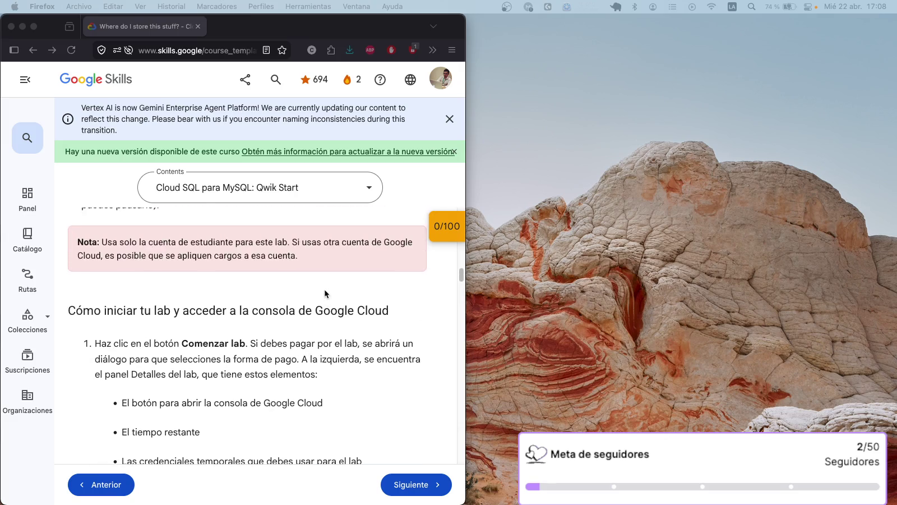
{"action": "scroll", "coordinate": [324, 293], "scroll_direction": "up", "scroll_amount": 10}
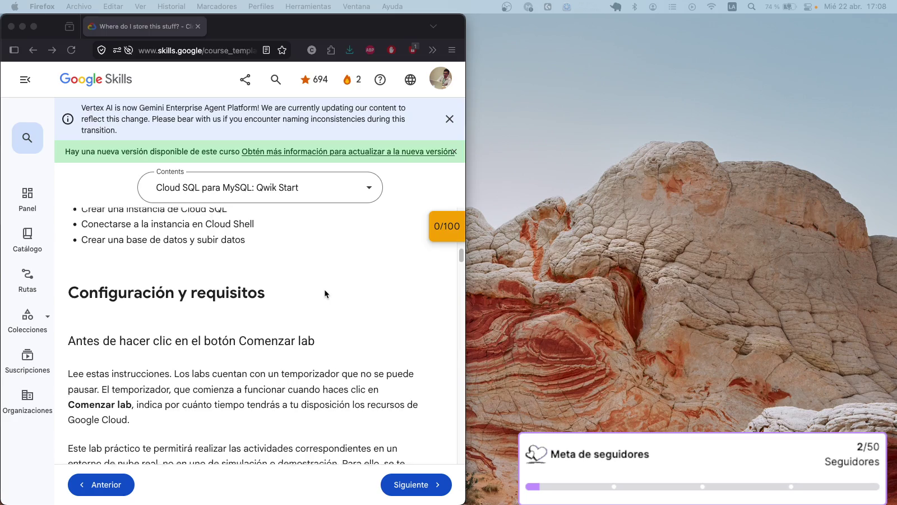
{"action": "scroll", "coordinate": [324, 291], "scroll_direction": "up", "scroll_amount": 6}
{"action": "scroll", "coordinate": [324, 288], "scroll_direction": "down", "scroll_amount": 3}
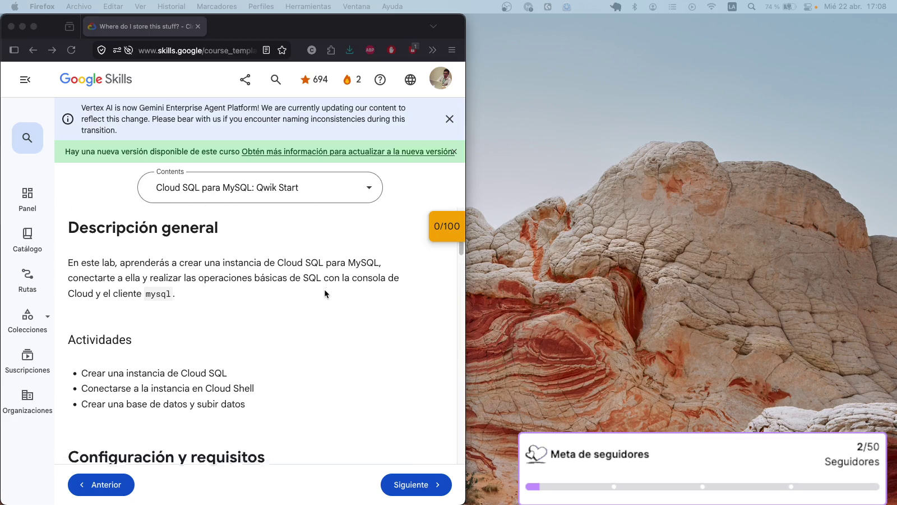
{"action": "scroll", "coordinate": [324, 289], "scroll_direction": "up", "scroll_amount": 2}
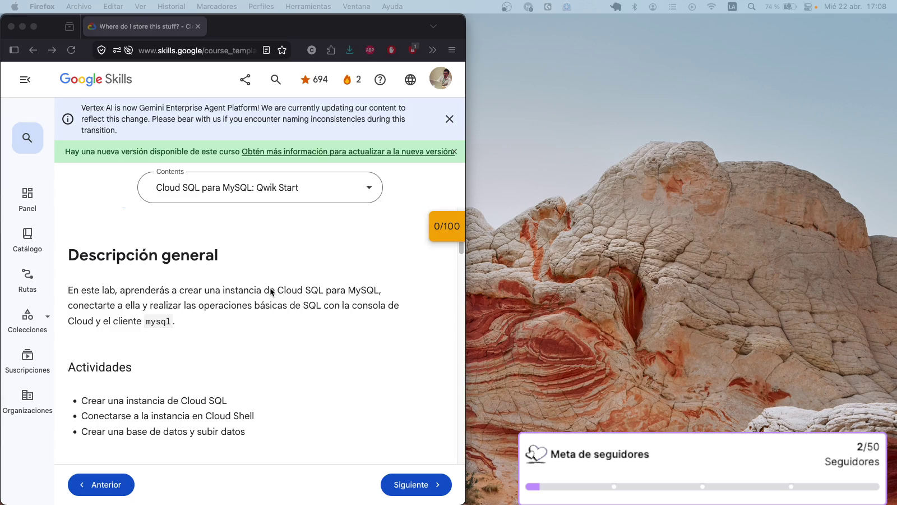
{"action": "left_click", "coordinate": [360, 290]}
{"action": "left_click_drag", "start_coordinate": [380, 290], "coordinate": [281, 286]}
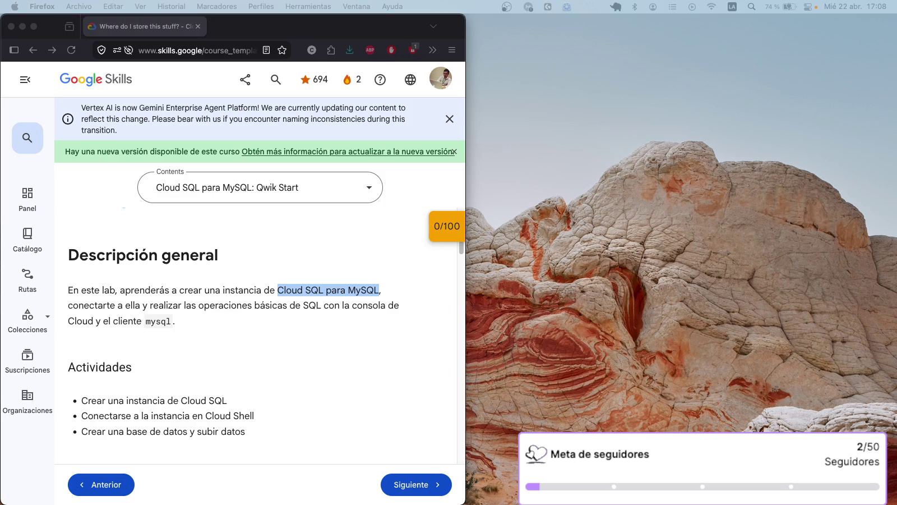
Opt in to email updates and accept the Cloud console terms of service.
{"action": "key", "text": "super+grave"}
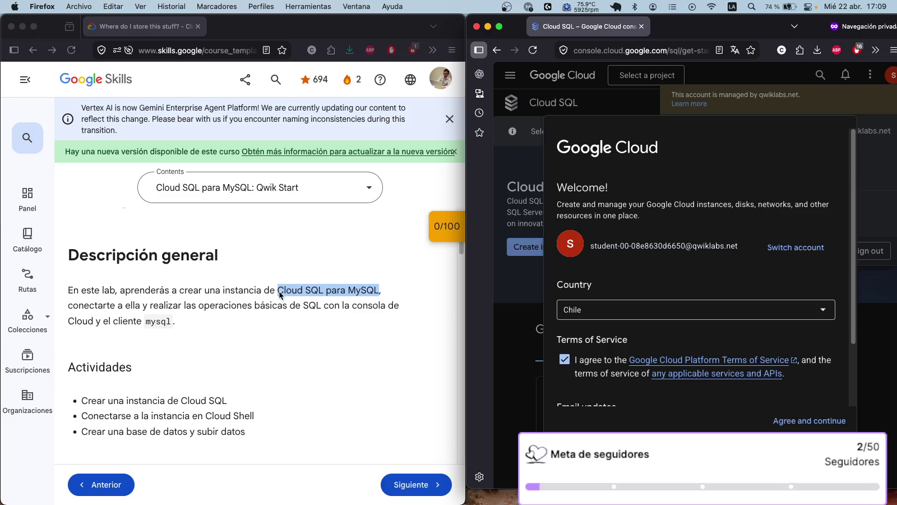
{"action": "key", "text": "super+grave"}
{"action": "scroll", "coordinate": [273, 295], "scroll_direction": "down", "scroll_amount": 10}
{"action": "scroll", "coordinate": [273, 293], "scroll_direction": "down", "scroll_amount": 10}
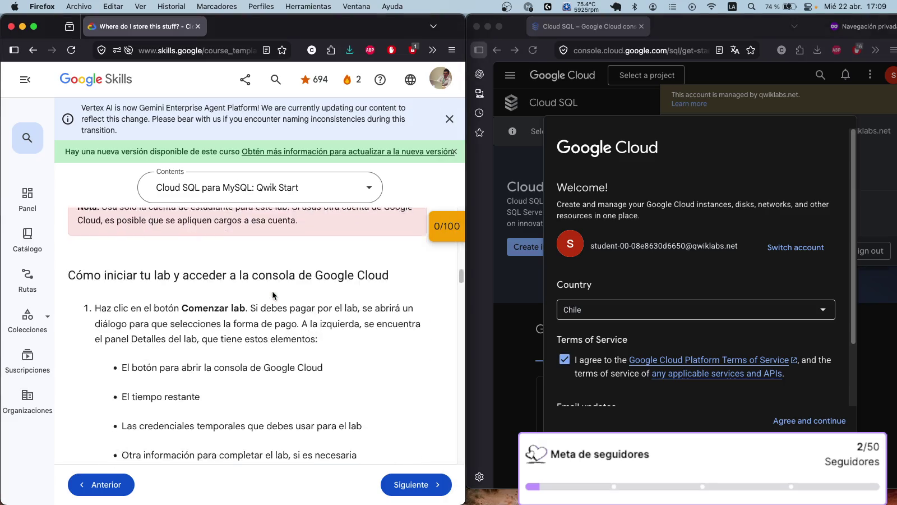
{"action": "scroll", "coordinate": [272, 289], "scroll_direction": "down", "scroll_amount": 1}
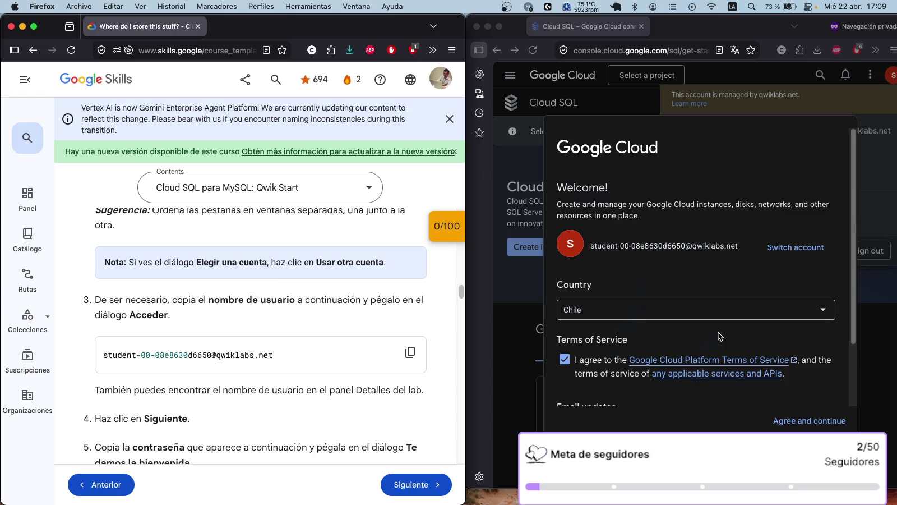
{"action": "scroll", "coordinate": [726, 313], "scroll_direction": "down", "scroll_amount": 3}
{"action": "left_click", "coordinate": [565, 355]}
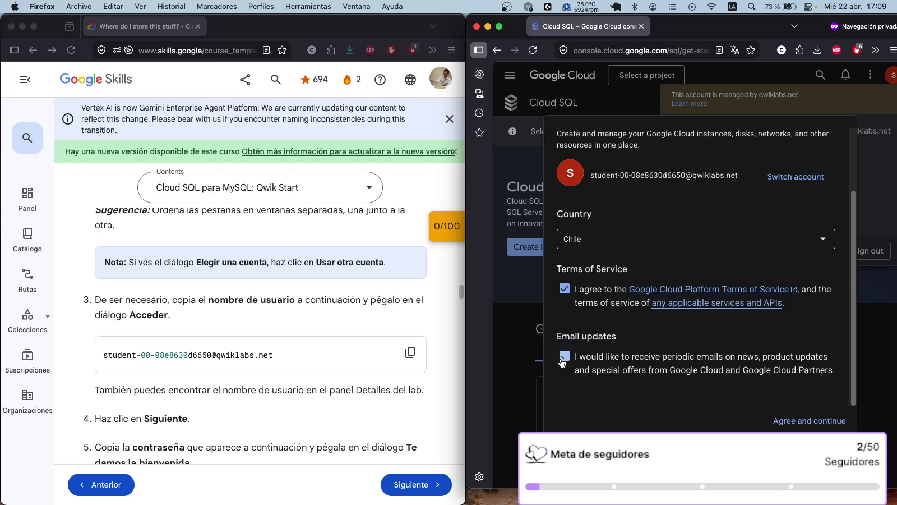
{"action": "left_click", "coordinate": [816, 420]}
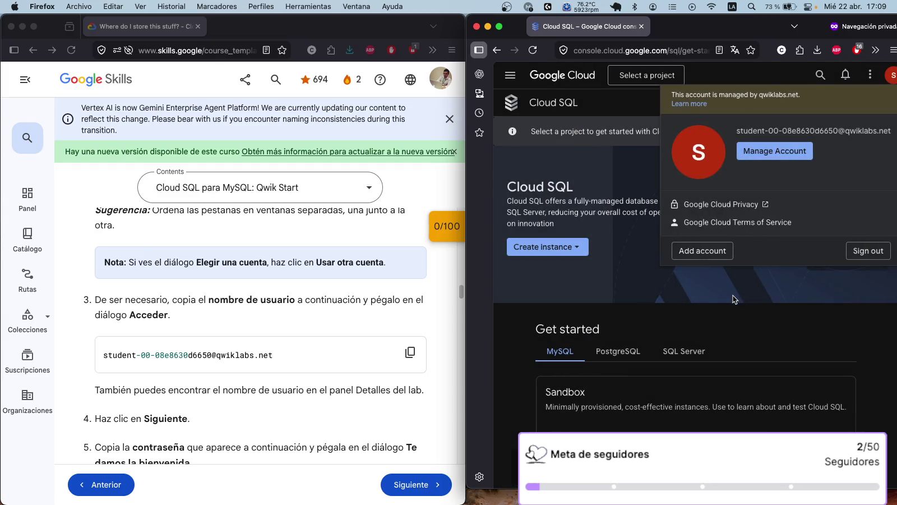
{"action": "scroll", "coordinate": [263, 312], "scroll_direction": "down", "scroll_amount": 10}
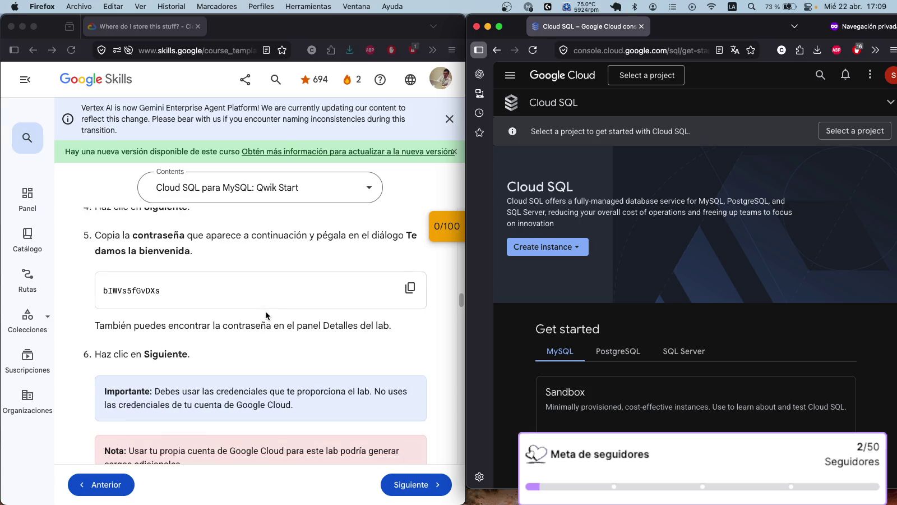
{"action": "scroll", "coordinate": [265, 314], "scroll_direction": "down", "scroll_amount": 5}
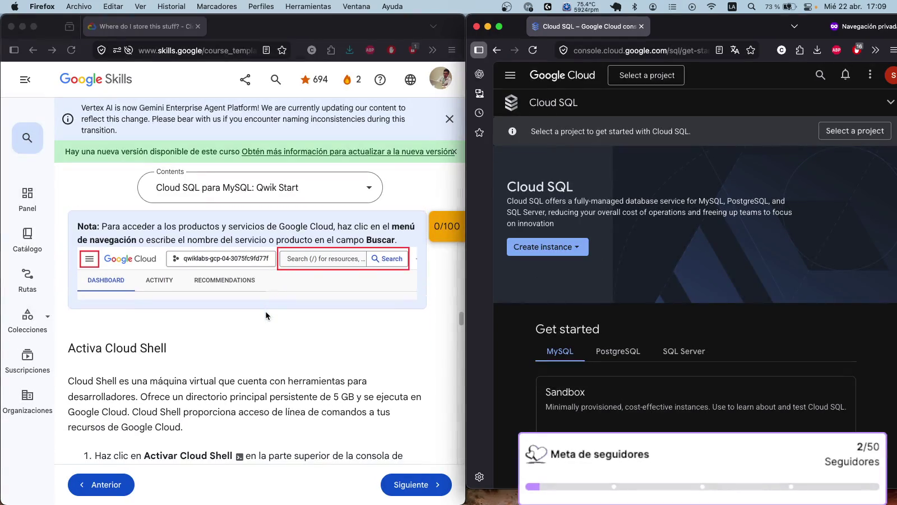
{"action": "scroll", "coordinate": [266, 314], "scroll_direction": "down", "scroll_amount": 8}
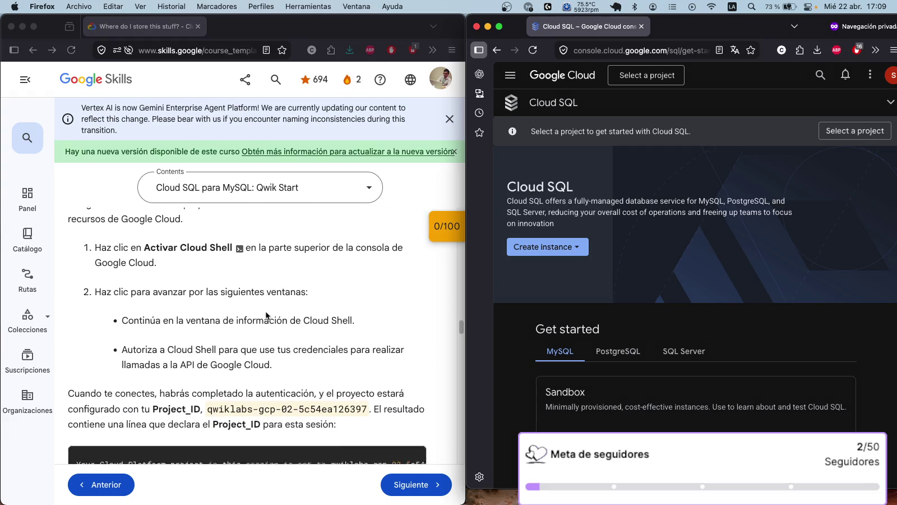
{"action": "scroll", "coordinate": [265, 314], "scroll_direction": "down", "scroll_amount": 5}
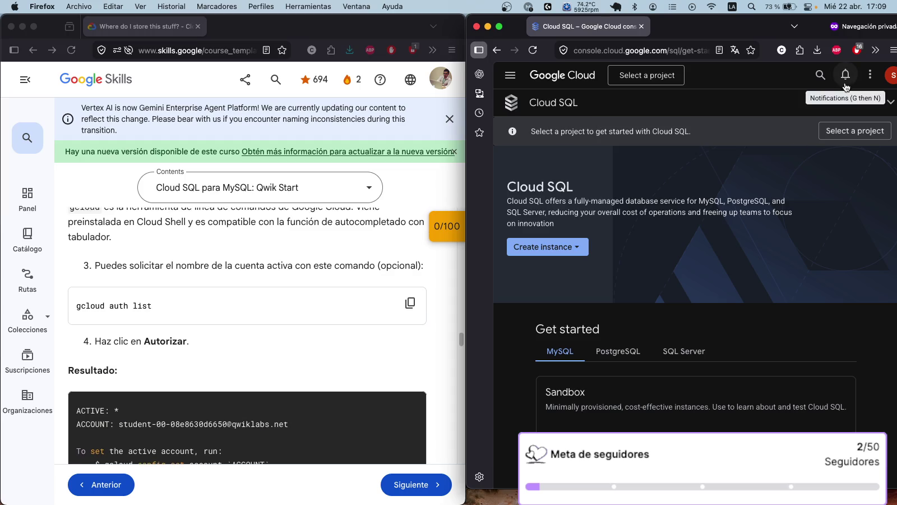
{"action": "left_click", "coordinate": [870, 74]}
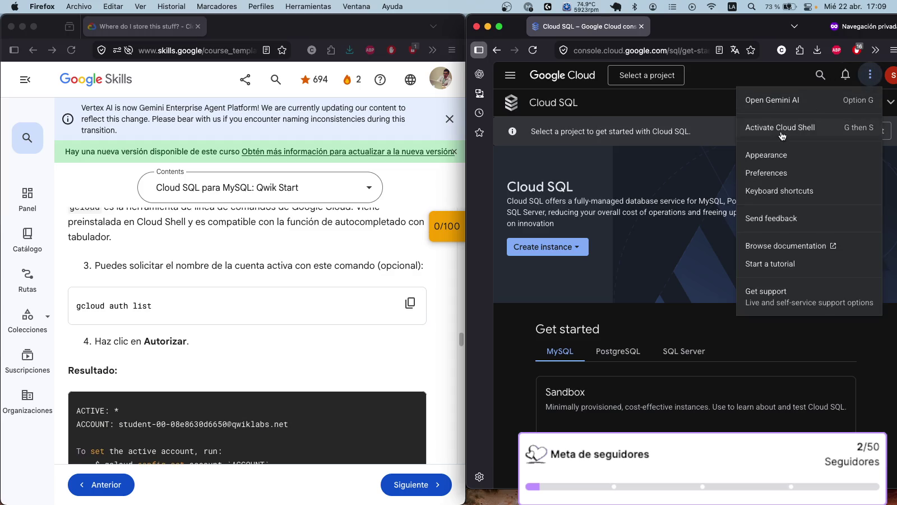
{"action": "key", "text": "g"}
{"action": "key", "text": "s"}
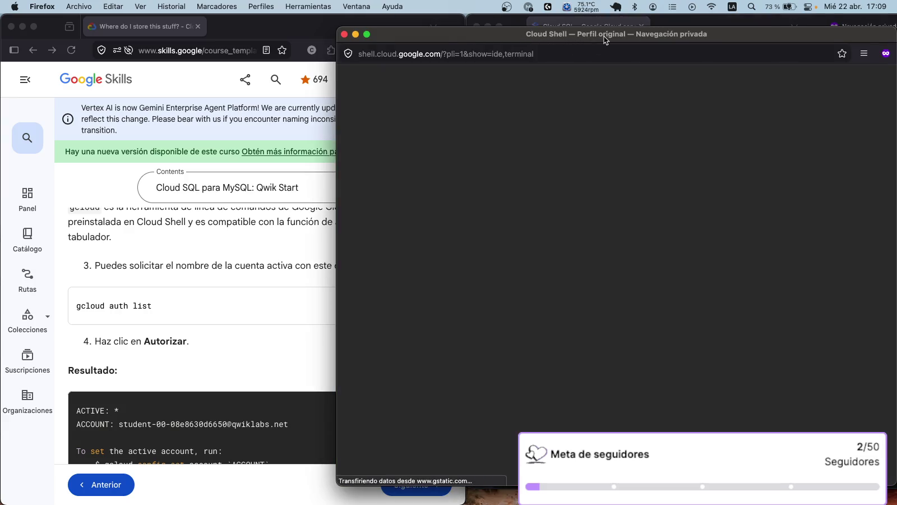
{"action": "key", "text": "super+w"}
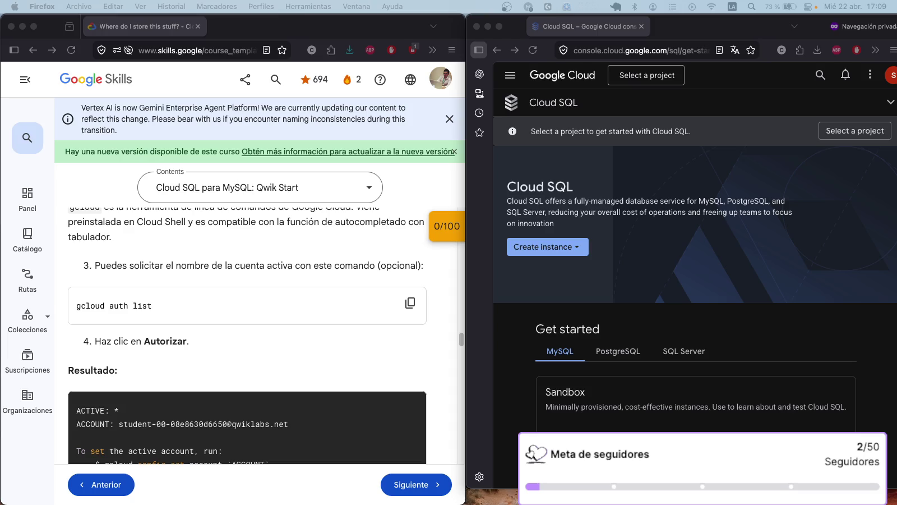
{"action": "scroll", "coordinate": [326, 367], "scroll_direction": "down", "scroll_amount": 5}
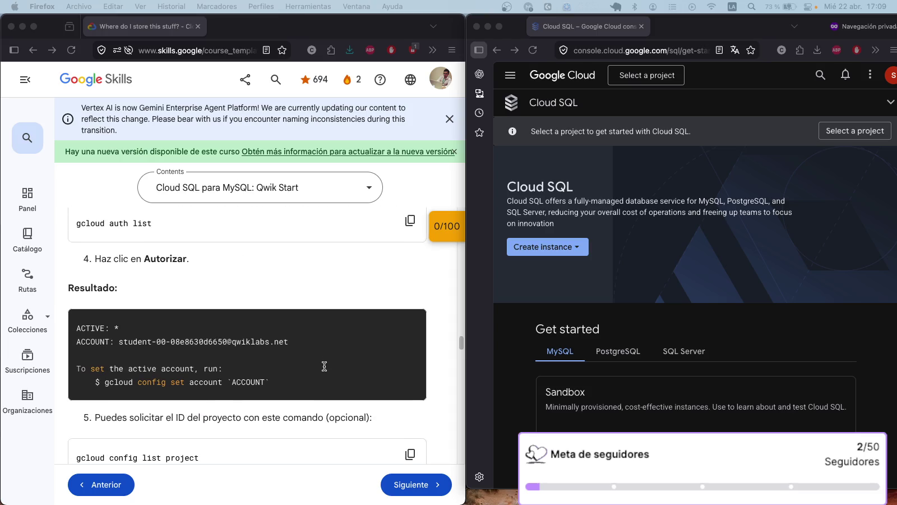
{"action": "scroll", "coordinate": [311, 345], "scroll_direction": "up", "scroll_amount": 4}
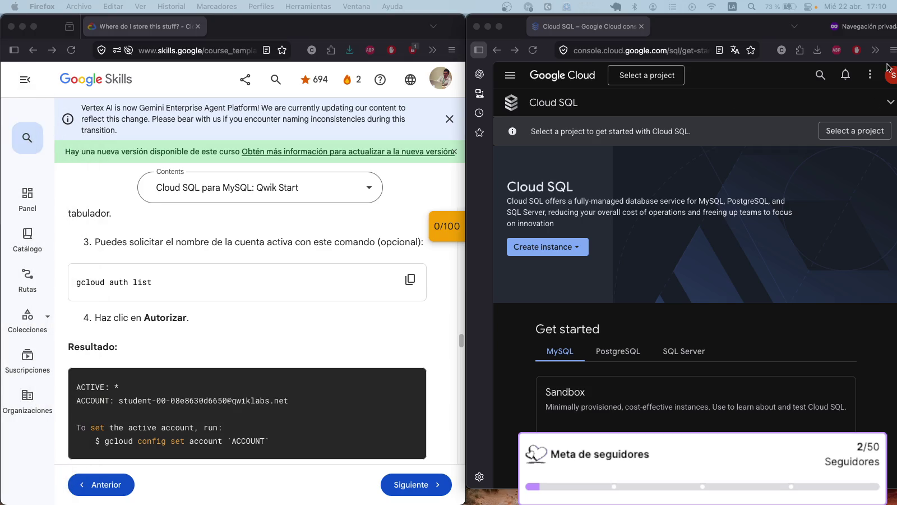
Launch Cloud Shell from the console's extra options menu and focus its terminal.
{"action": "left_click", "coordinate": [869, 75]}
{"action": "left_click", "coordinate": [870, 75]}
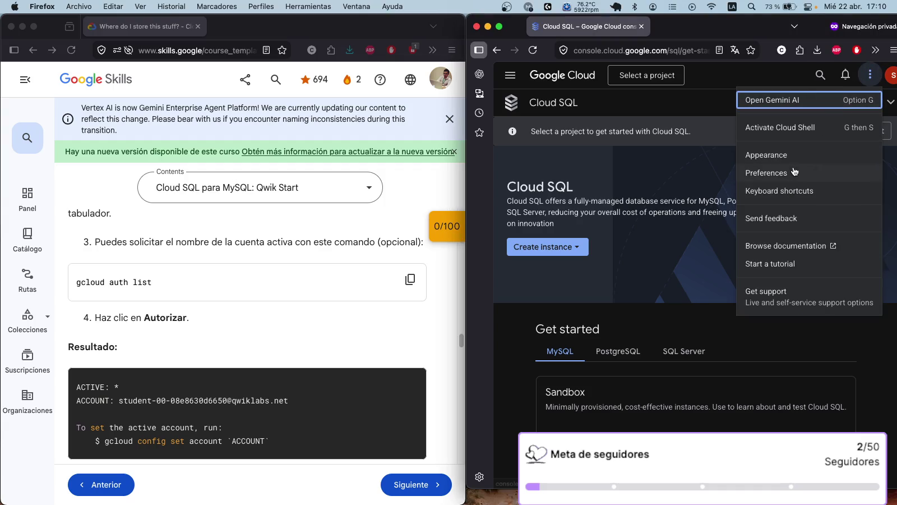
{"action": "left_click", "coordinate": [799, 132]}
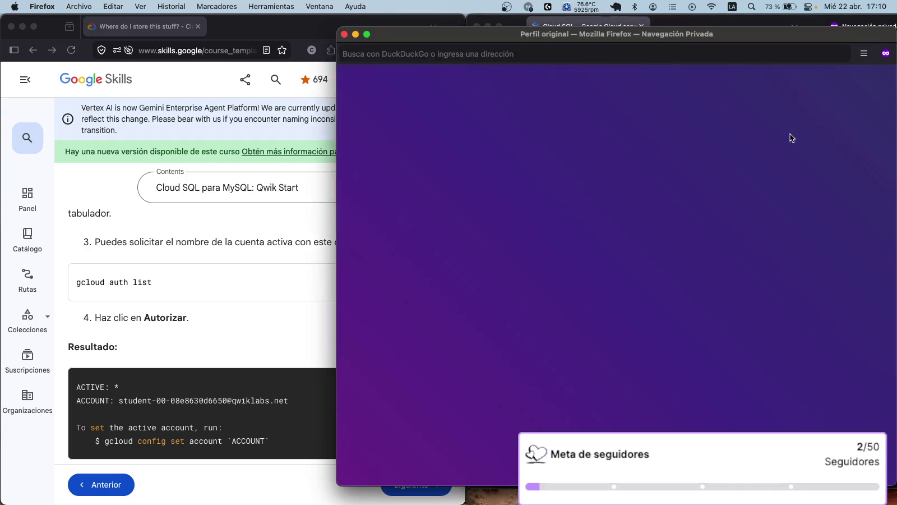
{"action": "left_click", "coordinate": [344, 34]}
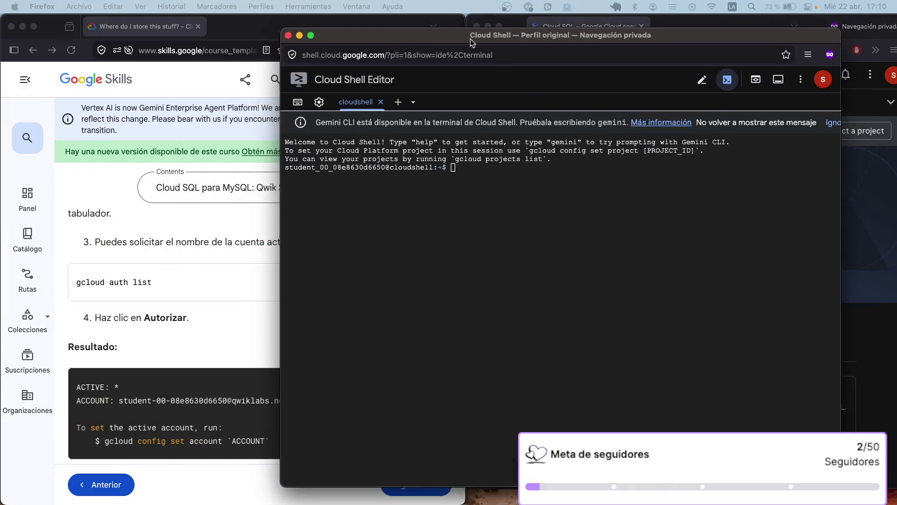
{"action": "left_click", "coordinate": [477, 167]}
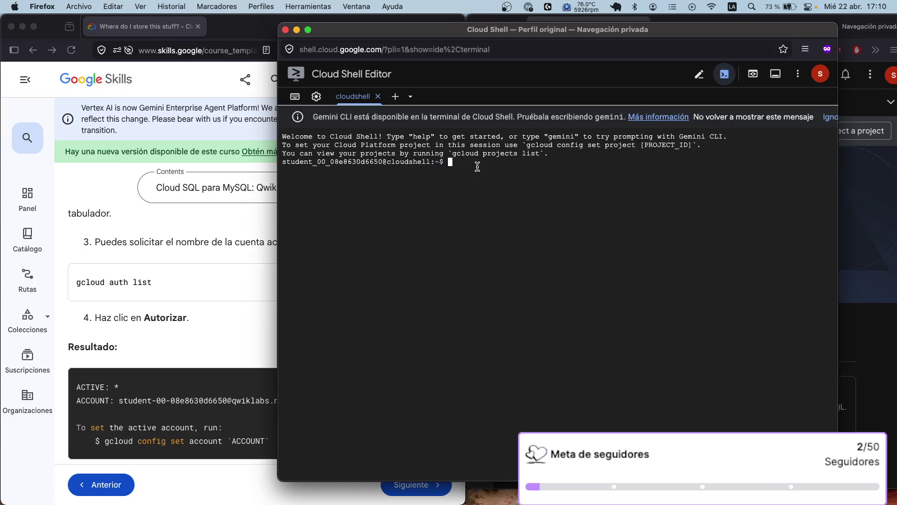
{"action": "left_click", "coordinate": [203, 296]}
{"action": "scroll", "coordinate": [285, 259], "scroll_direction": "up", "scroll_amount": 10}
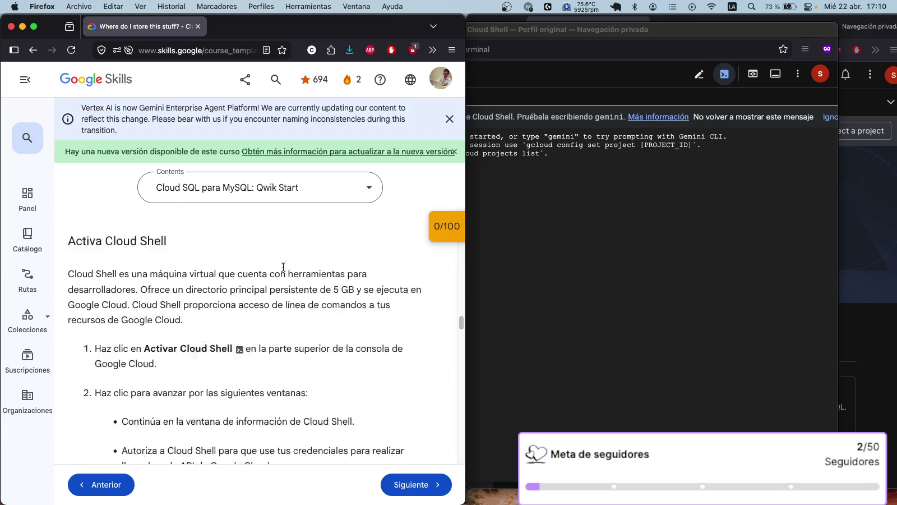
Run gcloud auth list in Cloud Shell to show the active account.
{"action": "scroll", "coordinate": [283, 267], "scroll_direction": "down", "scroll_amount": 5}
{"action": "scroll", "coordinate": [283, 268], "scroll_direction": "down", "scroll_amount": 3}
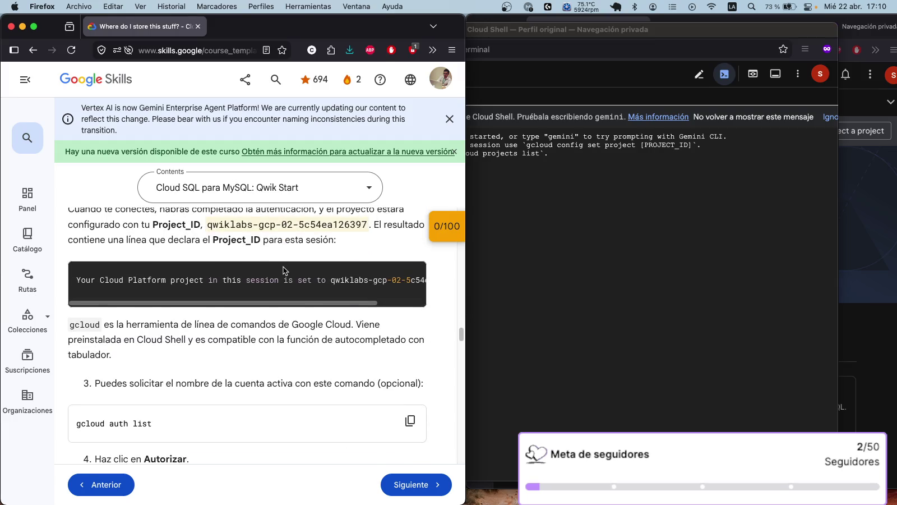
{"action": "scroll", "coordinate": [314, 296], "scroll_direction": "down", "scroll_amount": 2}
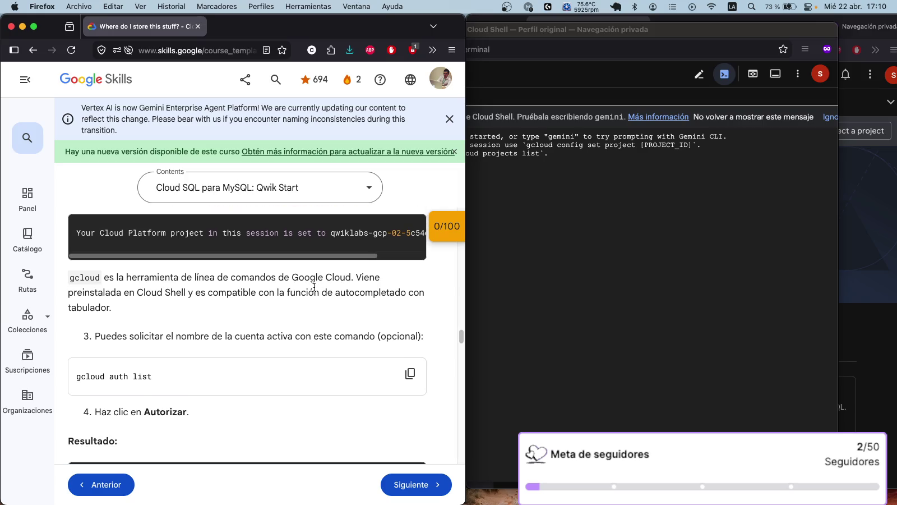
{"action": "left_click", "coordinate": [410, 363]}
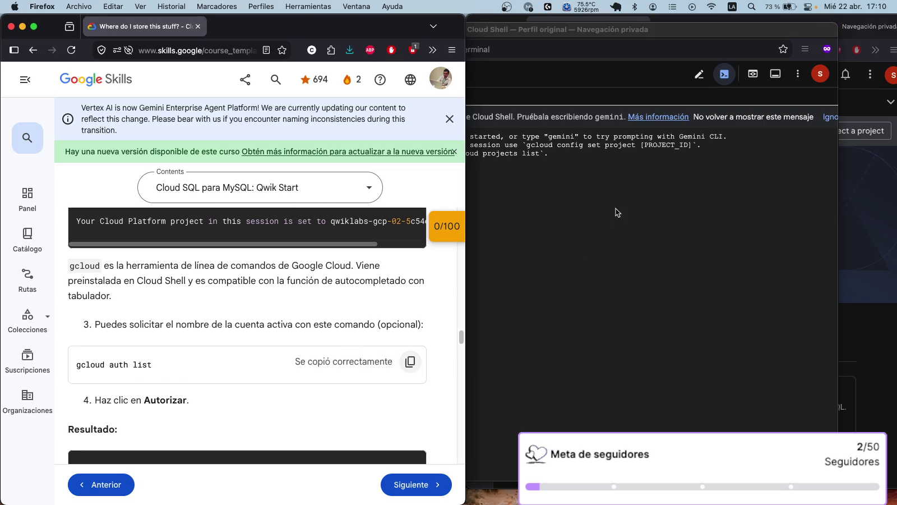
{"action": "left_click", "coordinate": [614, 171]}
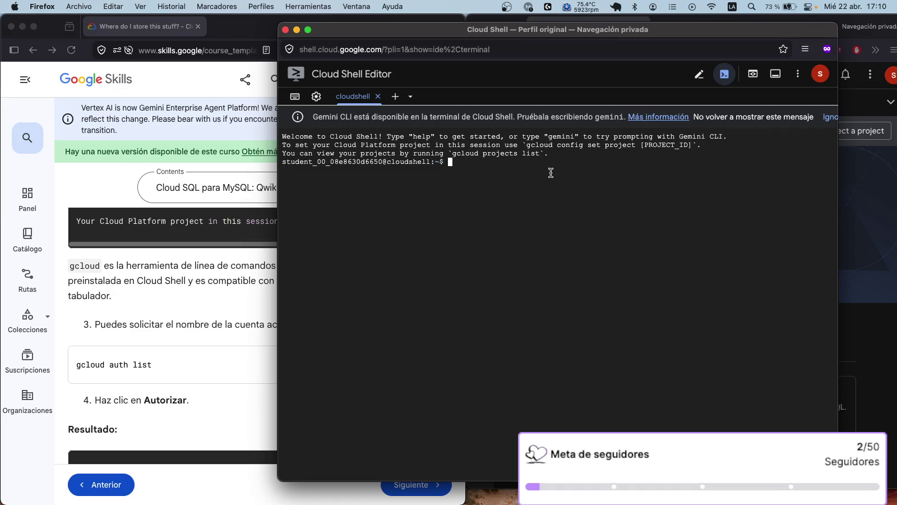
{"action": "key", "text": "super+v"}
{"action": "key", "text": "Return"}
Resize Cloud Shell beside the instructions and run gcloud config list project.
{"action": "scroll", "coordinate": [216, 293], "scroll_direction": "down", "scroll_amount": 3}
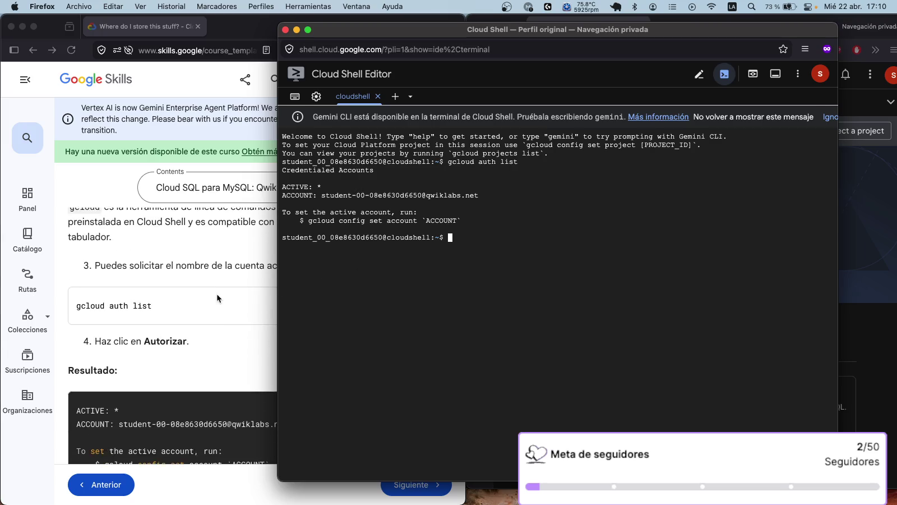
{"action": "left_click_drag", "start_coordinate": [276, 293], "coordinate": [474, 278]}
{"action": "scroll", "coordinate": [403, 292], "scroll_direction": "down", "scroll_amount": 5}
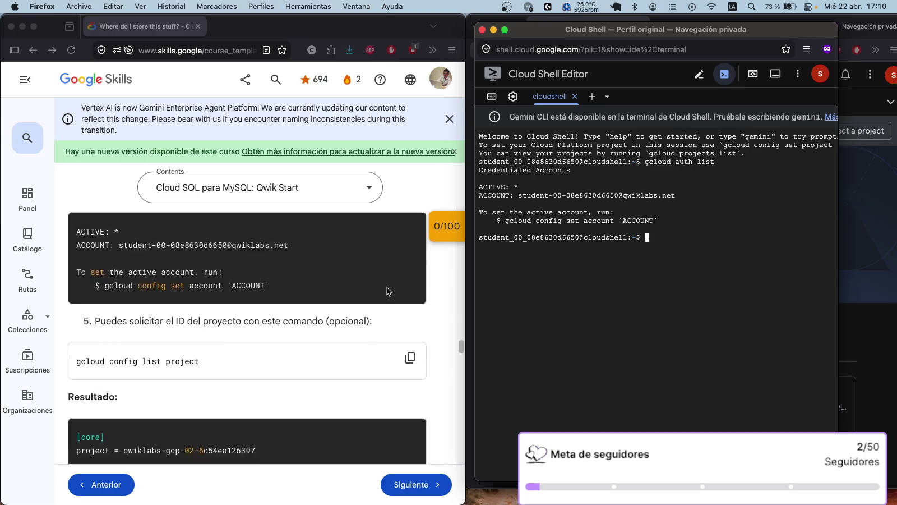
{"action": "left_click", "coordinate": [408, 290]}
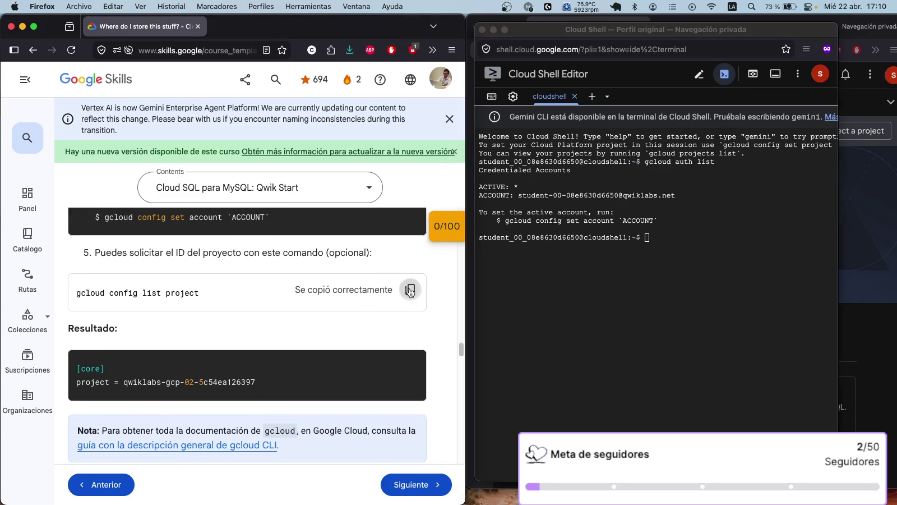
{"action": "left_click", "coordinate": [672, 237]}
{"action": "key", "text": "super+v"}
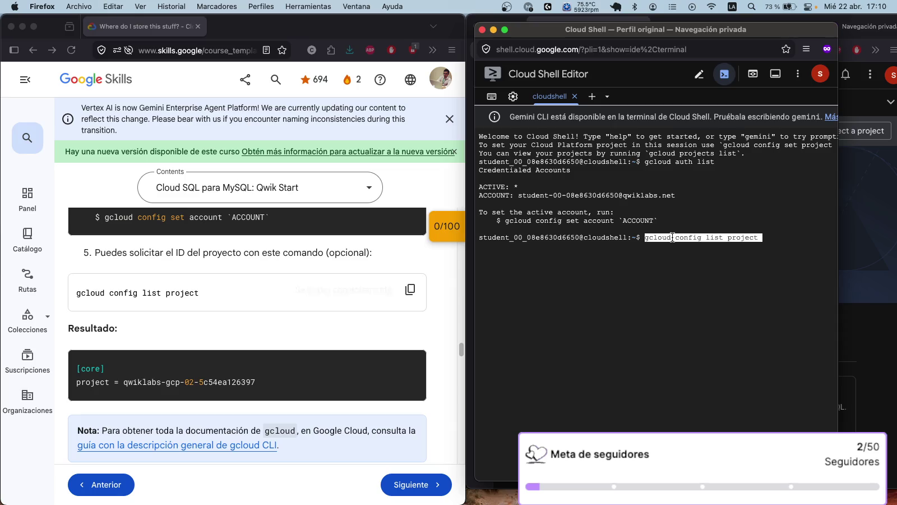
{"action": "key", "text": "Return"}
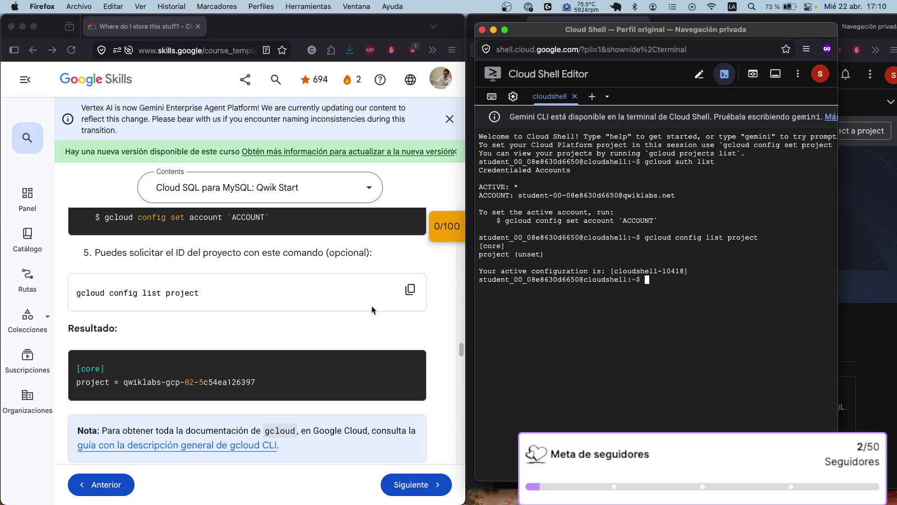
{"action": "scroll", "coordinate": [367, 306], "scroll_direction": "down", "scroll_amount": 6}
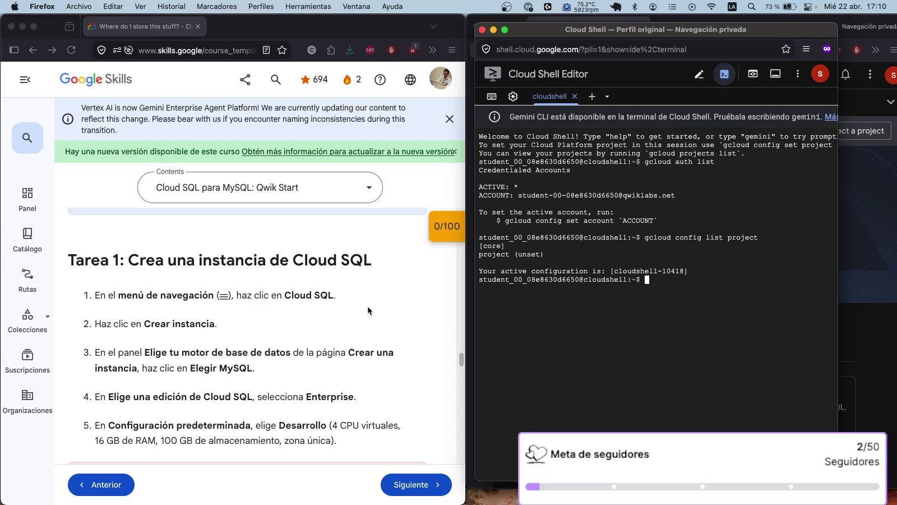
{"action": "scroll", "coordinate": [367, 306], "scroll_direction": "down", "scroll_amount": 9}
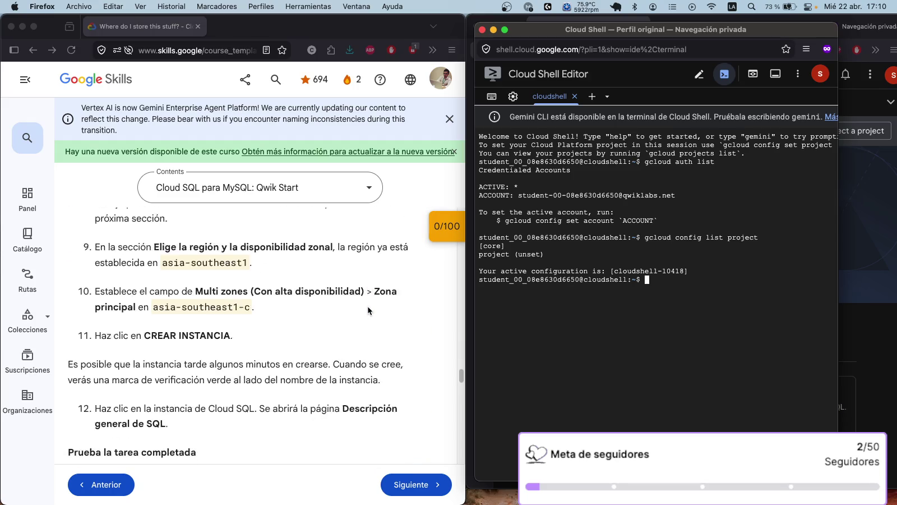
{"action": "scroll", "coordinate": [367, 305], "scroll_direction": "up", "scroll_amount": 6}
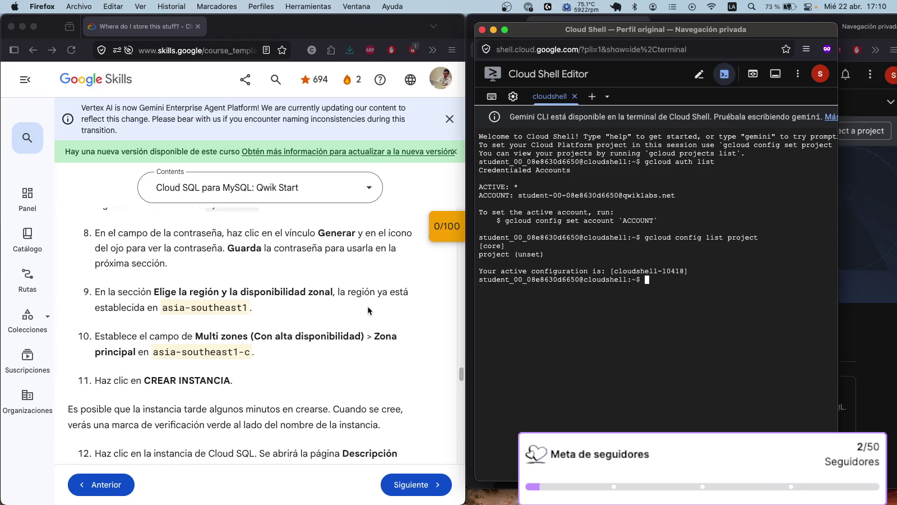
{"action": "scroll", "coordinate": [368, 310], "scroll_direction": "up", "scroll_amount": 4}
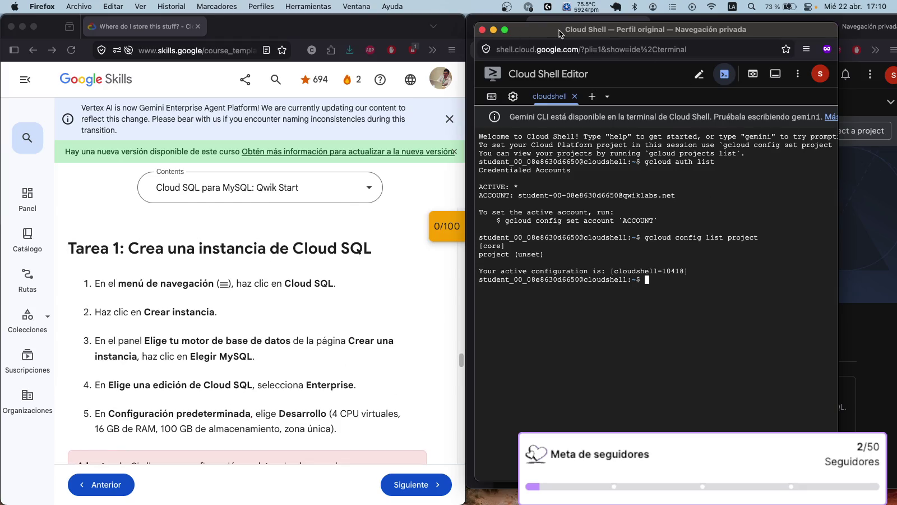
Translate the Cloud SQL page into Spanish, then restore the original English page.
{"action": "left_click", "coordinate": [482, 30]}
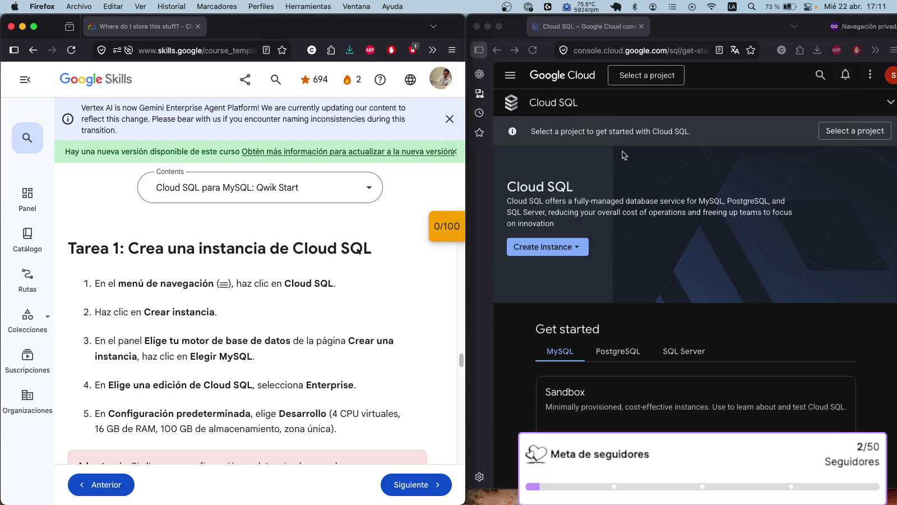
{"action": "left_click", "coordinate": [578, 248]}
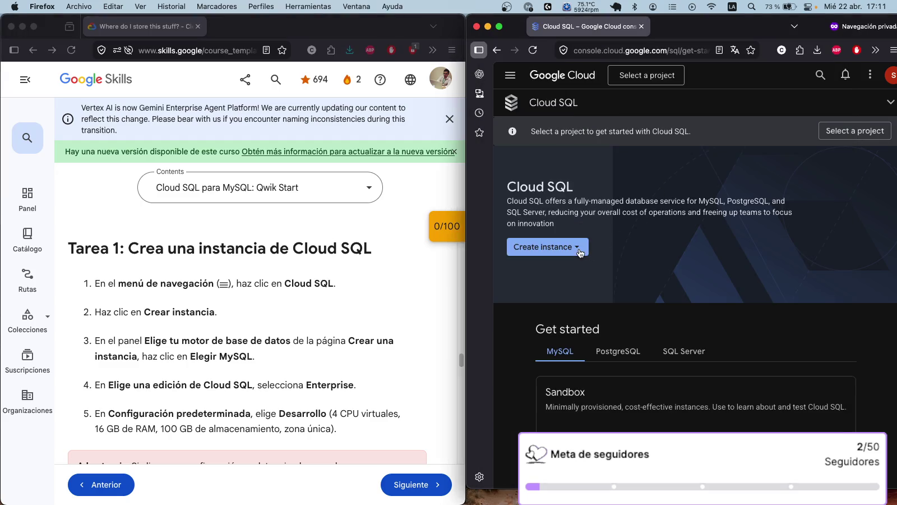
{"action": "left_click", "coordinate": [734, 50]}
{"action": "left_click", "coordinate": [705, 179]}
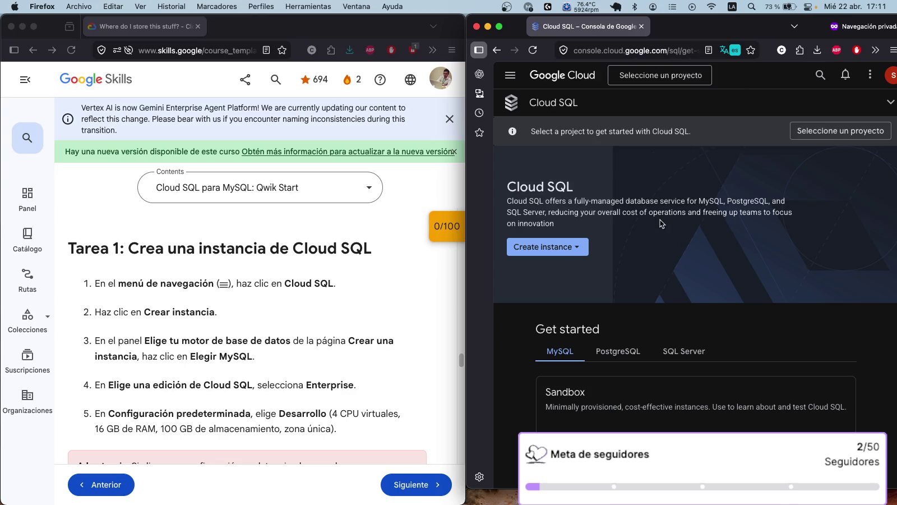
{"action": "left_click", "coordinate": [560, 252]}
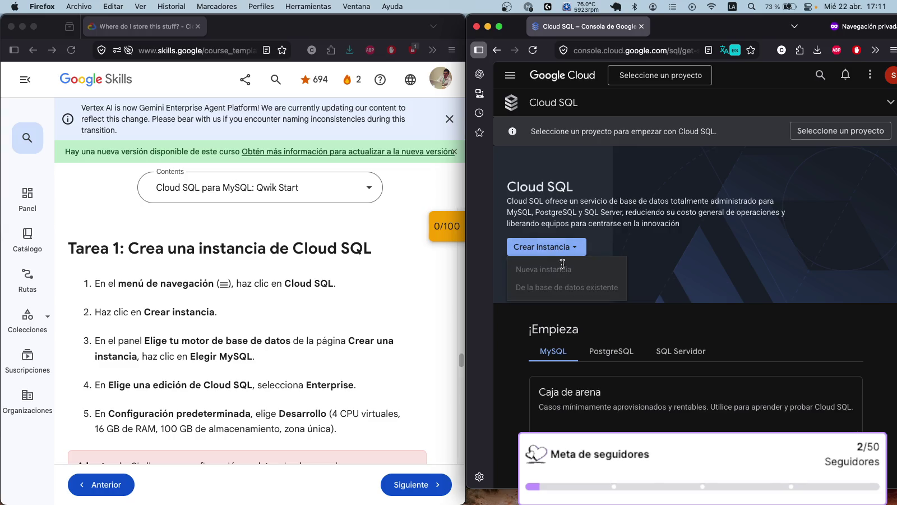
{"action": "left_click", "coordinate": [553, 249]}
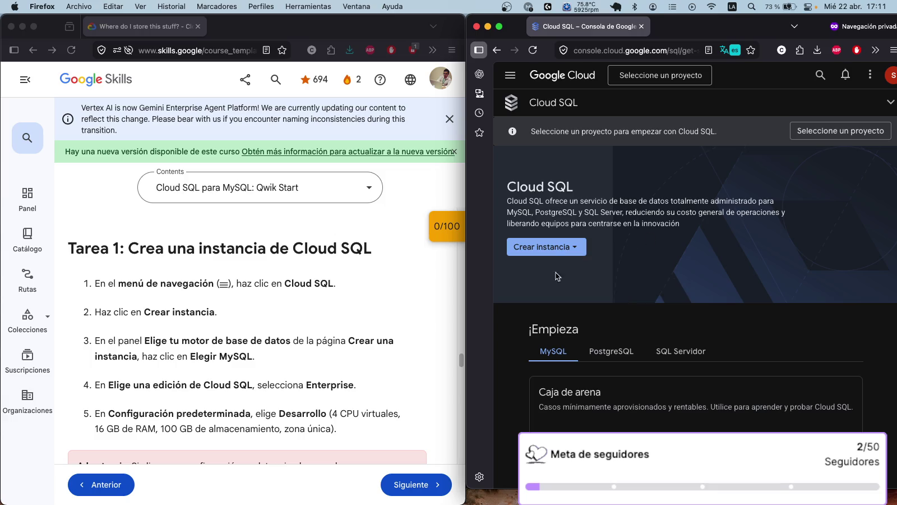
{"action": "left_click", "coordinate": [552, 250]}
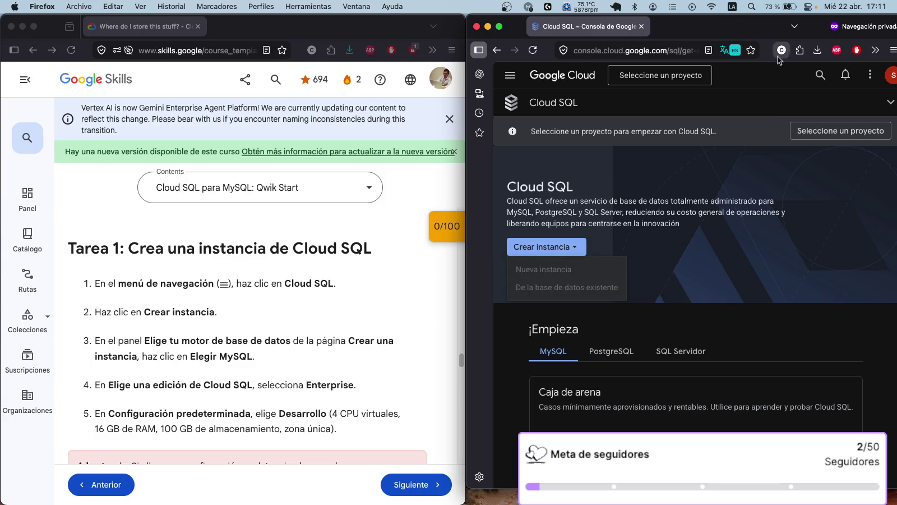
{"action": "left_click", "coordinate": [738, 51]}
{"action": "left_click", "coordinate": [645, 140]}
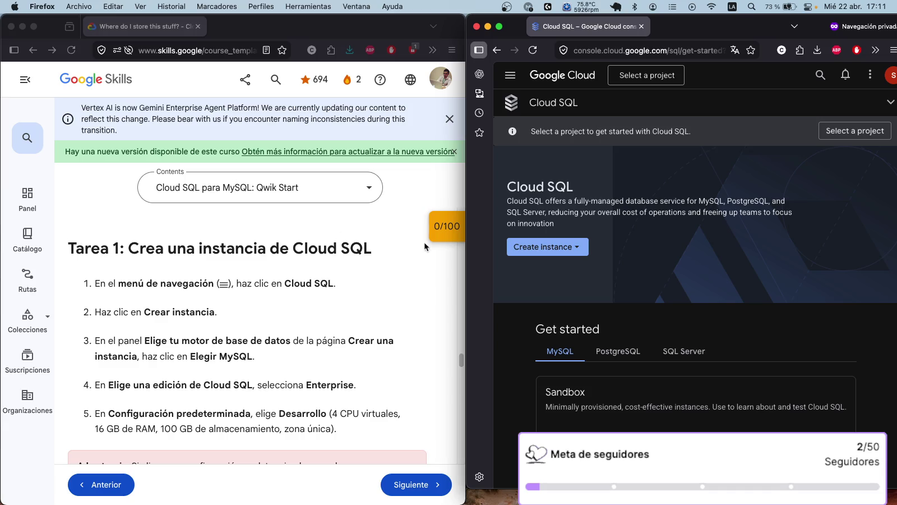
Choose New instance under Create instance to bring up the project picker.
{"action": "left_click", "coordinate": [545, 252]}
{"action": "left_click", "coordinate": [545, 253]}
{"action": "left_click", "coordinate": [545, 254]}
{"action": "left_click", "coordinate": [542, 272]}
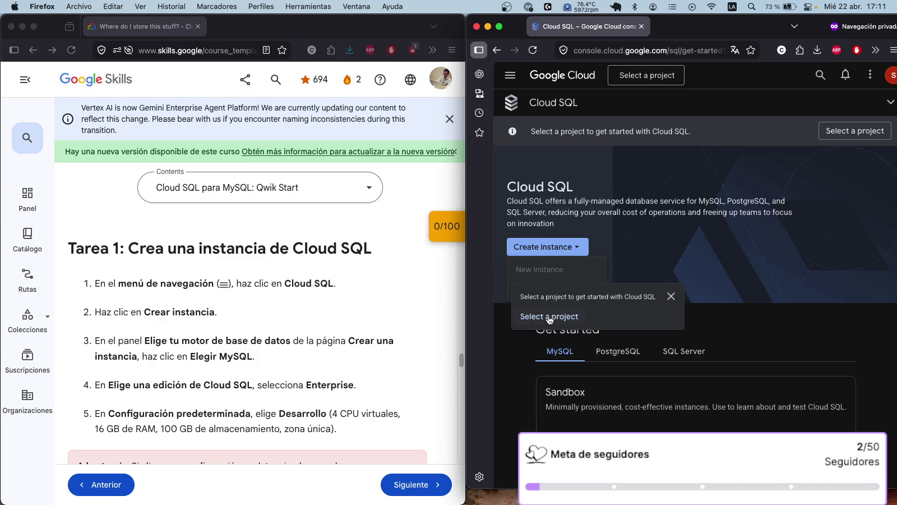
{"action": "left_click", "coordinate": [549, 317]}
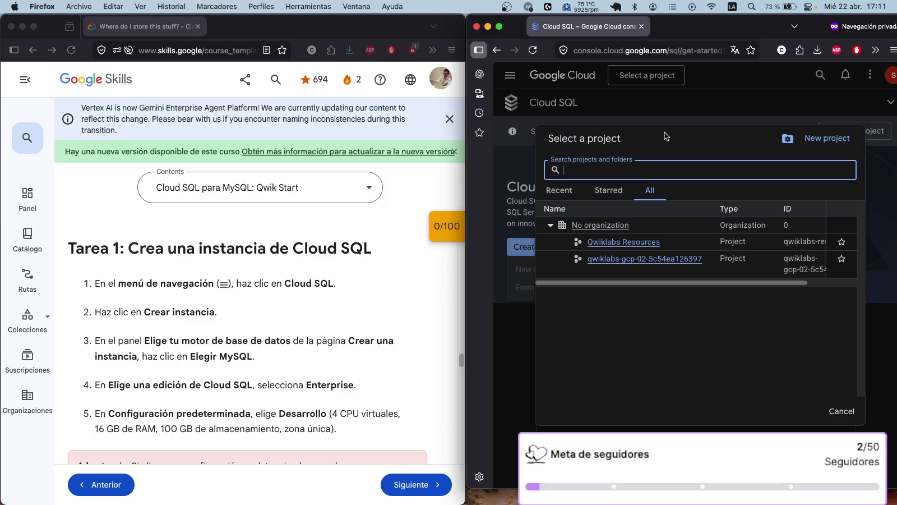
Select the qwiklabs-gcp lab project to load the free-trial Cloud SQL instance form.
{"action": "left_click", "coordinate": [672, 268]}
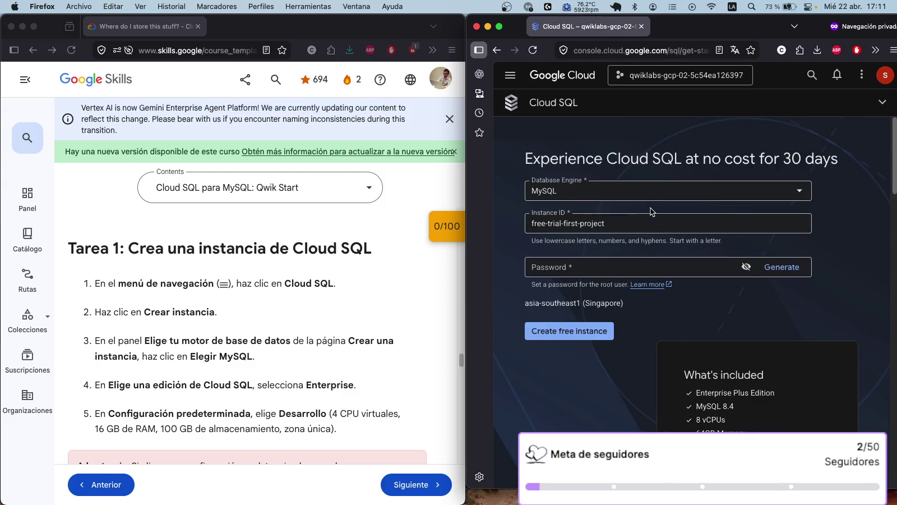
{"action": "scroll", "coordinate": [710, 161], "scroll_direction": "down", "scroll_amount": 5}
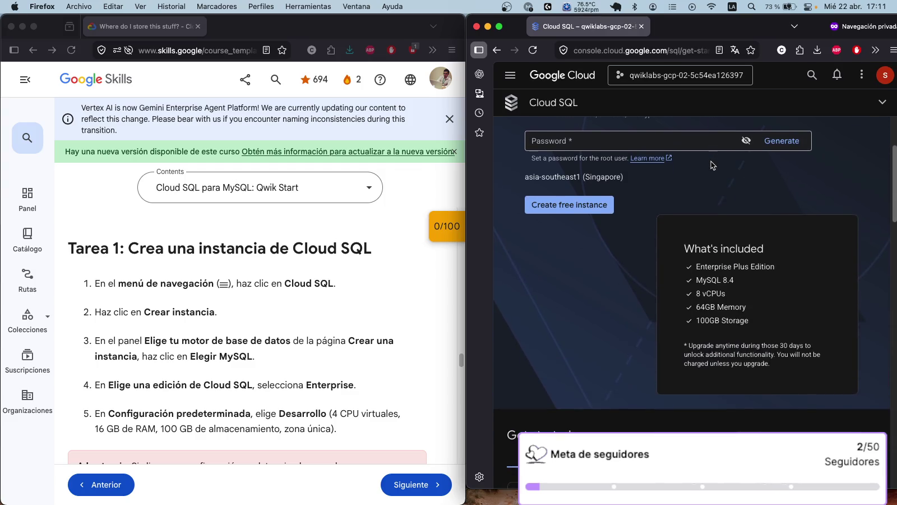
{"action": "scroll", "coordinate": [711, 163], "scroll_direction": "down", "scroll_amount": 5}
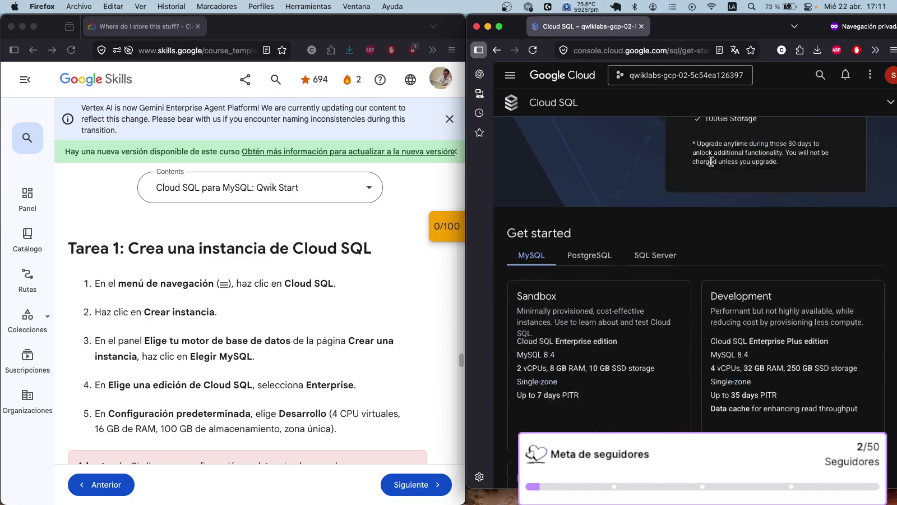
{"action": "scroll", "coordinate": [711, 163], "scroll_direction": "up", "scroll_amount": 10}
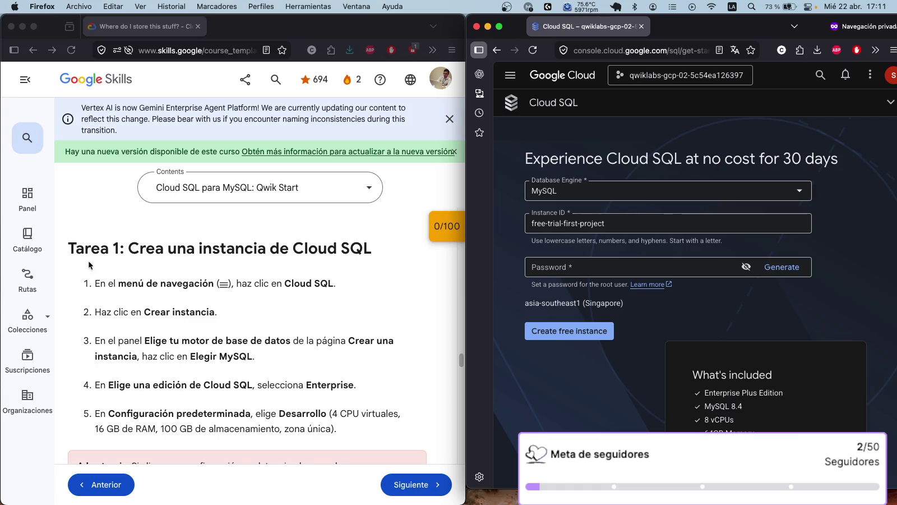
{"action": "scroll", "coordinate": [255, 290], "scroll_direction": "down", "scroll_amount": 2}
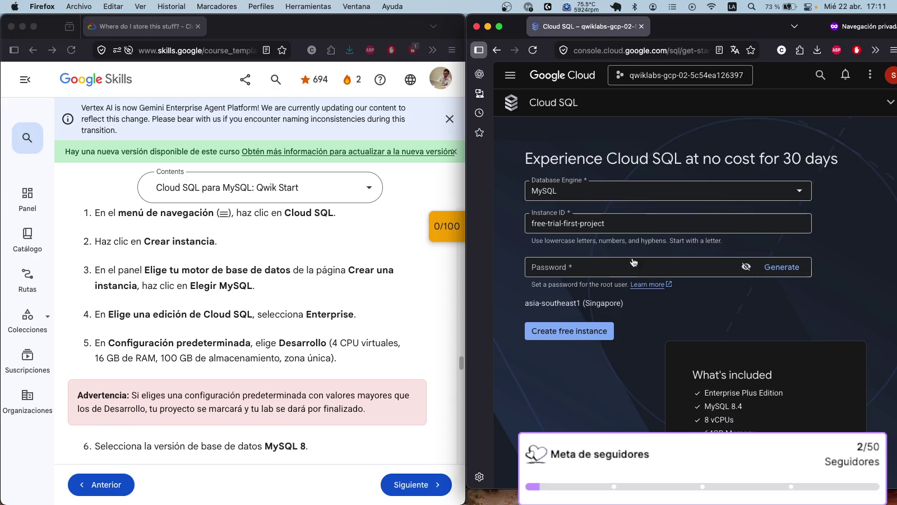
{"action": "left_click", "coordinate": [566, 102]}
{"action": "left_click", "coordinate": [654, 133]}
Keep MySQL as the database engine on the free-trial instance form.
{"action": "left_click", "coordinate": [571, 194]}
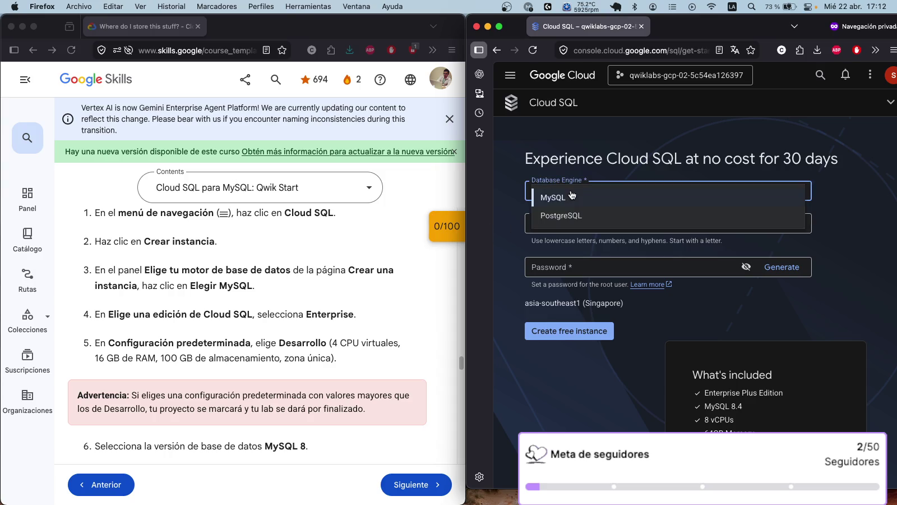
{"action": "left_click", "coordinate": [568, 200]}
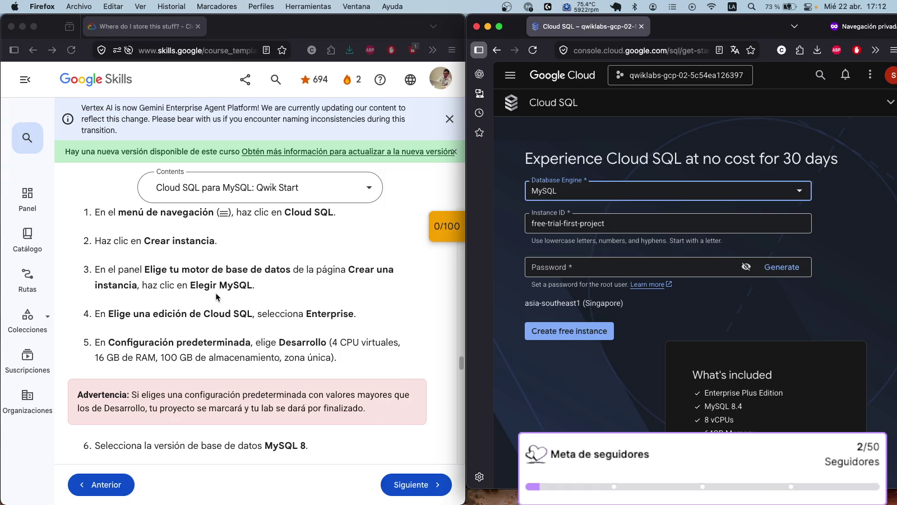
{"action": "scroll", "coordinate": [211, 285], "scroll_direction": "down", "scroll_amount": 1}
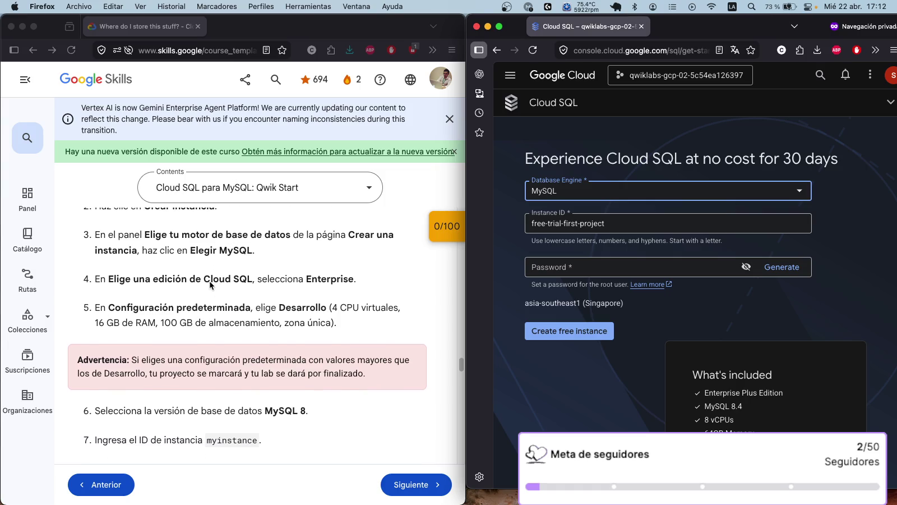
{"action": "left_click", "coordinate": [616, 225]}
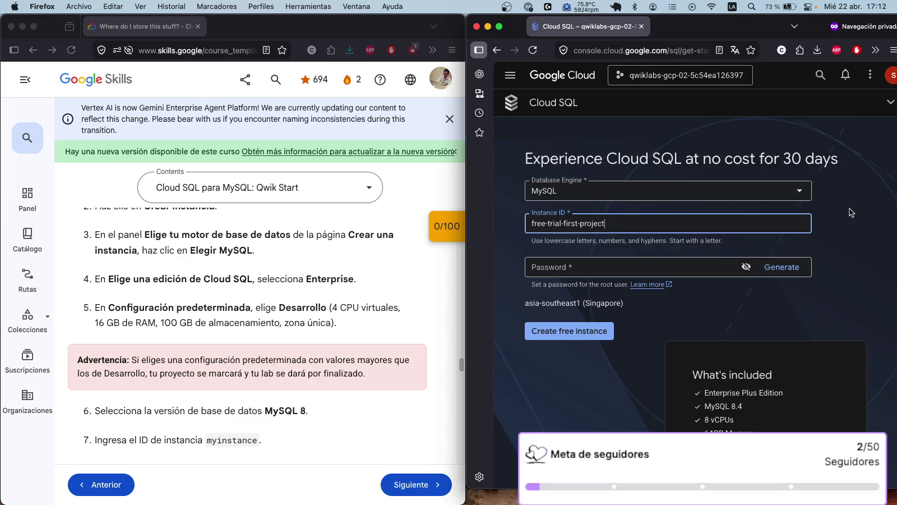
{"action": "scroll", "coordinate": [633, 263], "scroll_direction": "down", "scroll_amount": 3}
{"action": "scroll", "coordinate": [633, 262], "scroll_direction": "down", "scroll_amount": 10}
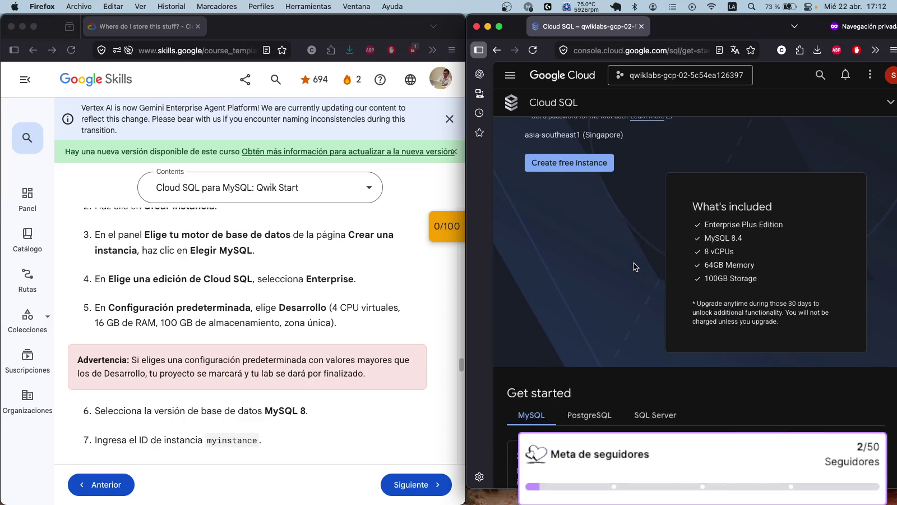
{"action": "scroll", "coordinate": [634, 263], "scroll_direction": "down", "scroll_amount": 10}
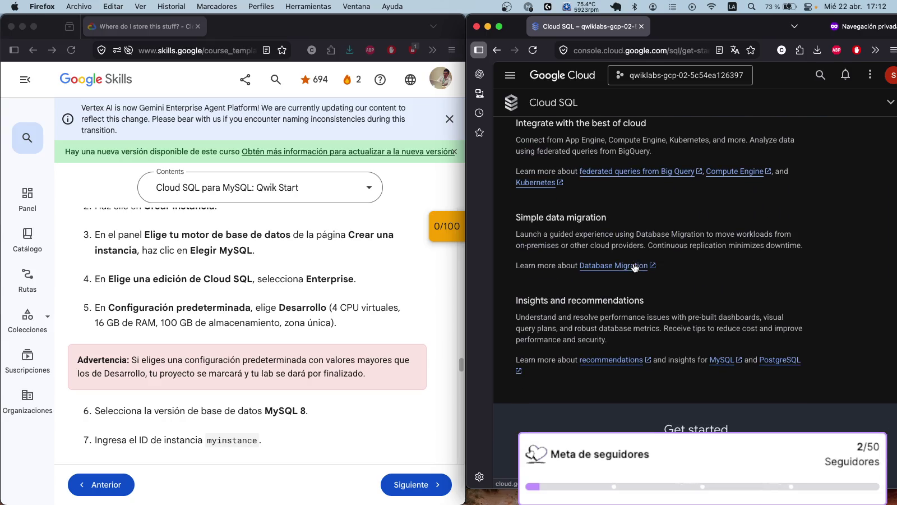
{"action": "scroll", "coordinate": [634, 267], "scroll_direction": "up", "scroll_amount": 15}
{"action": "scroll", "coordinate": [633, 263], "scroll_direction": "up", "scroll_amount": 2}
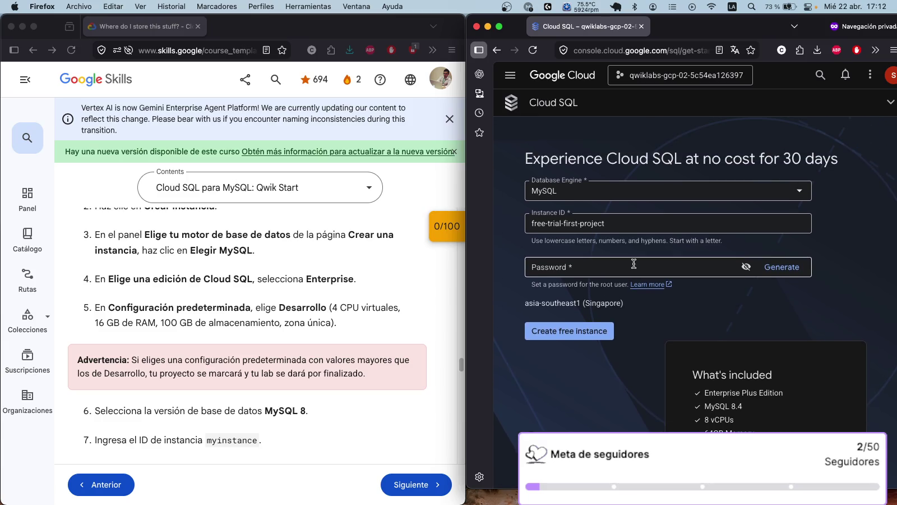
{"action": "scroll", "coordinate": [319, 296], "scroll_direction": "up", "scroll_amount": 3}
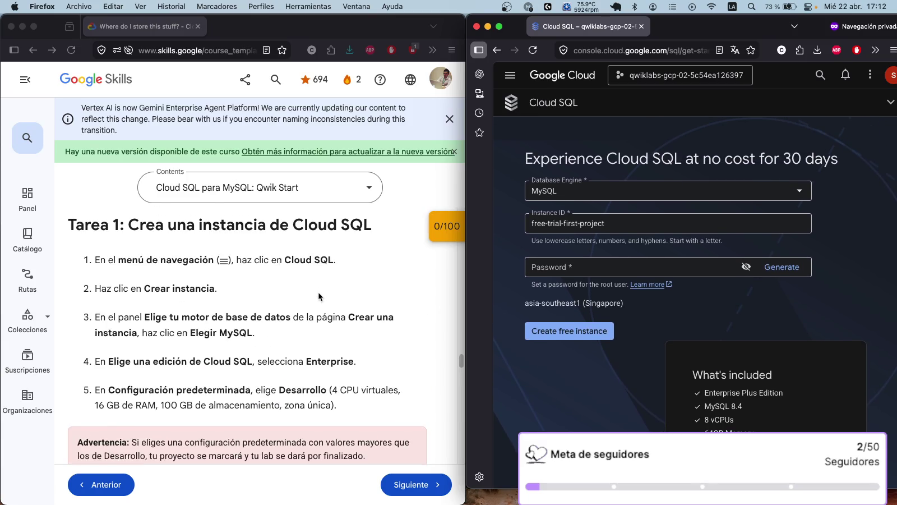
{"action": "scroll", "coordinate": [319, 296], "scroll_direction": "down", "scroll_amount": 6}
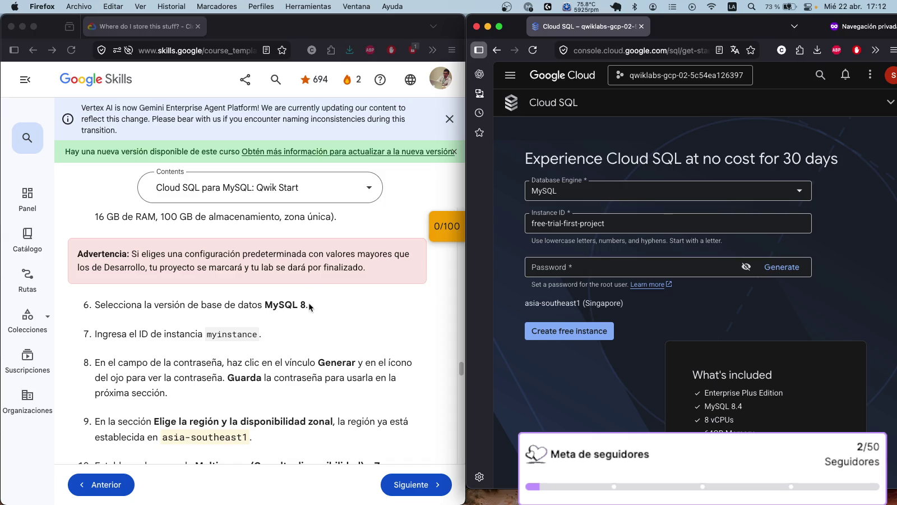
Copy 'myinstance' from the lab instructions and paste it over the instance ID.
{"action": "left_click", "coordinate": [251, 335]}
{"action": "mouse_move", "coordinate": [257, 334]}
{"action": "left_mouse_down"}
{"action": "mouse_move", "coordinate": [207, 336]}
{"action": "mouse_move", "coordinate": [260, 337]}
{"action": "left_mouse_up"}
{"action": "key", "text": "super+c"}
{"action": "scroll", "coordinate": [260, 338], "scroll_direction": "up", "scroll_amount": 1}
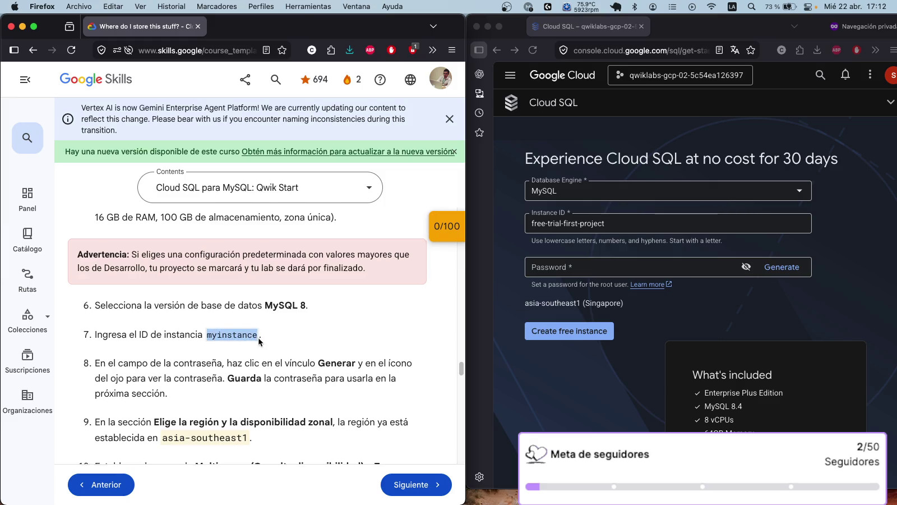
{"action": "left_click", "coordinate": [578, 219]}
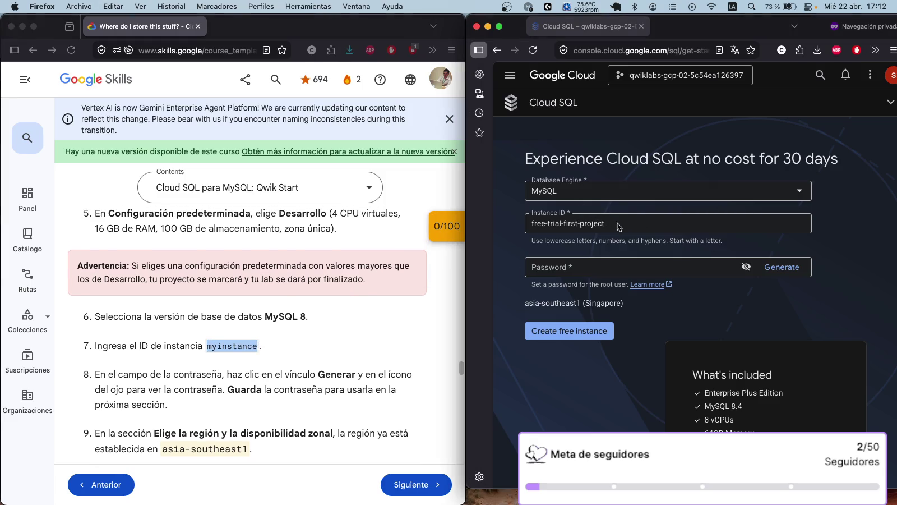
{"action": "left_click_drag", "start_coordinate": [645, 223], "coordinate": [488, 229]}
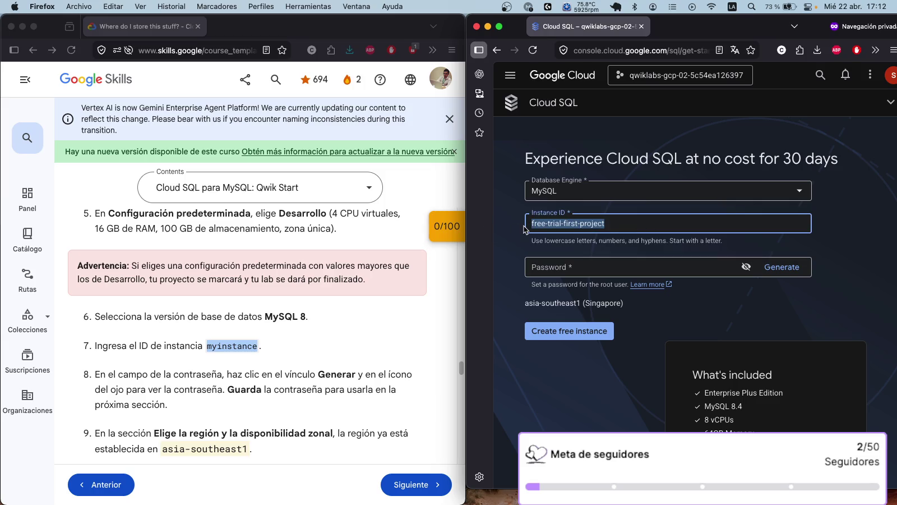
{"action": "key", "text": "super+v"}
{"action": "left_click", "coordinate": [827, 202]}
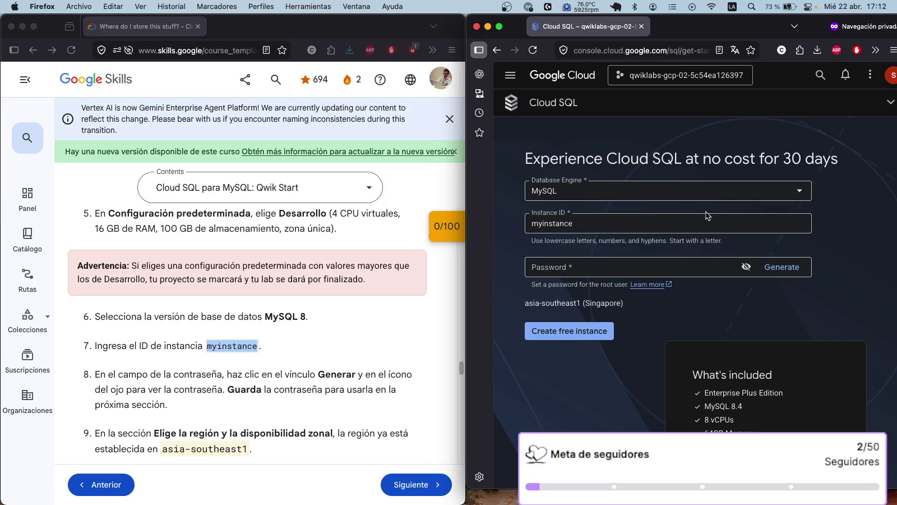
Widen the console window and go to the Cloud SQL instances list.
{"action": "left_click_drag", "start_coordinate": [465, 255], "coordinate": [415, 253]}
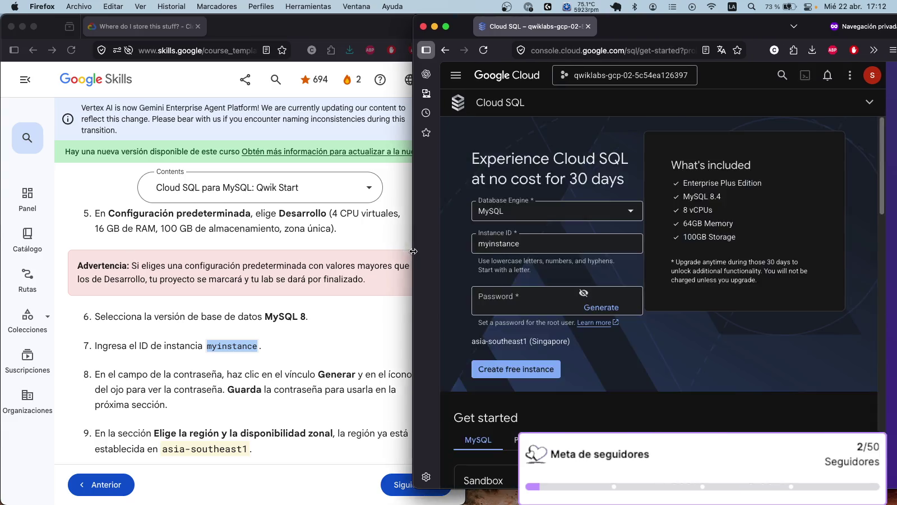
{"action": "mouse_move", "coordinate": [480, 133]}
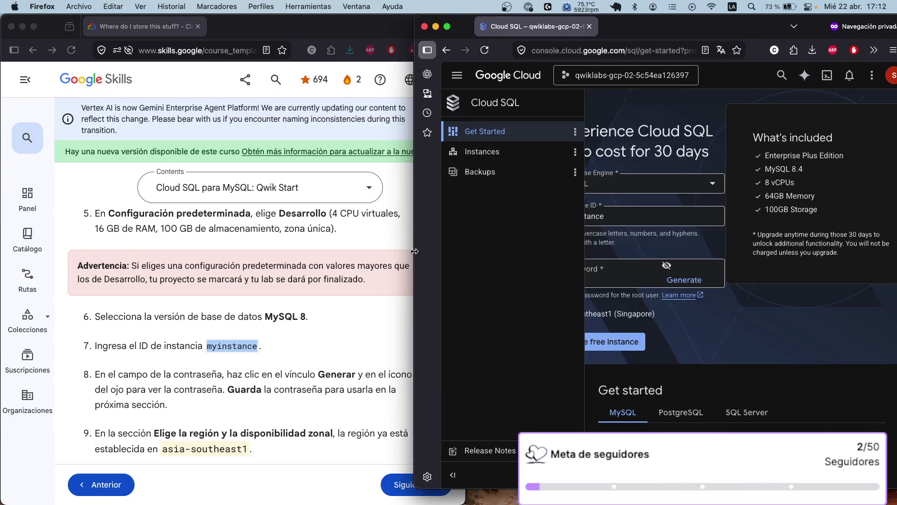
{"action": "left_click", "coordinate": [483, 152]}
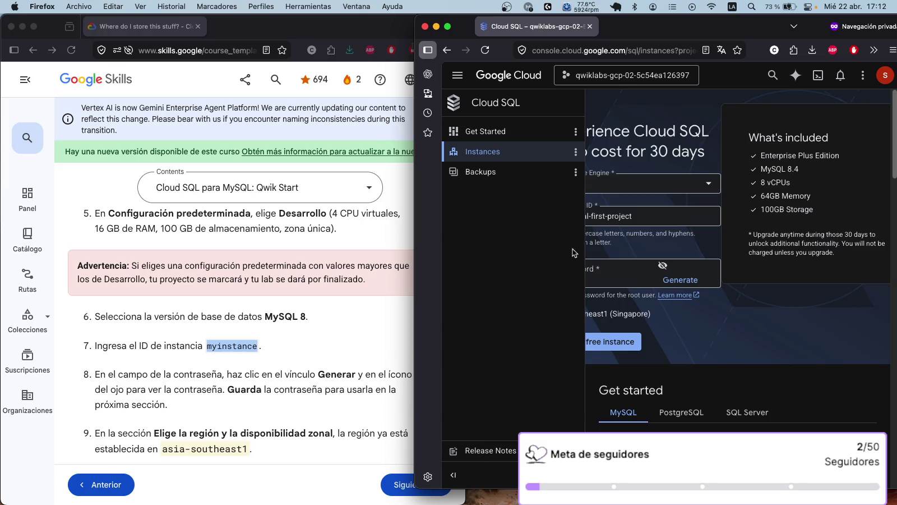
{"action": "scroll", "coordinate": [715, 310], "scroll_direction": "down", "scroll_amount": 5}
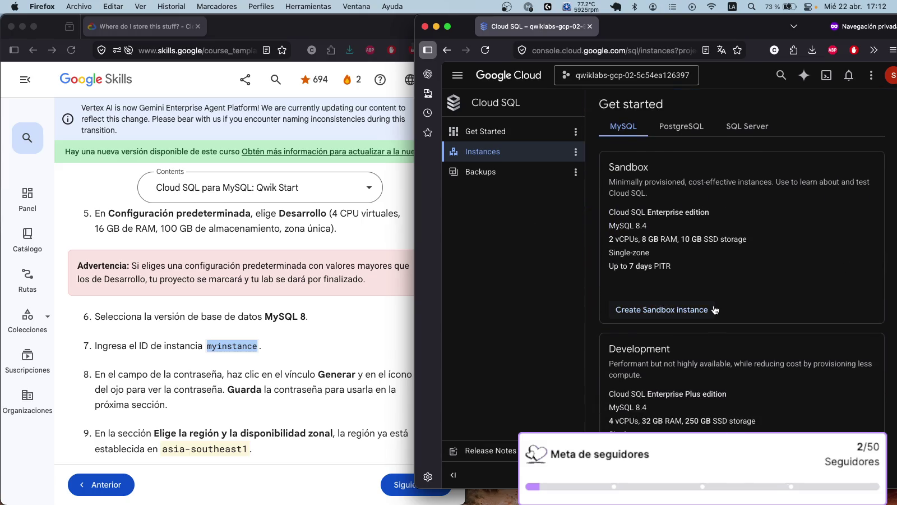
{"action": "scroll", "coordinate": [715, 310], "scroll_direction": "down", "scroll_amount": 9}
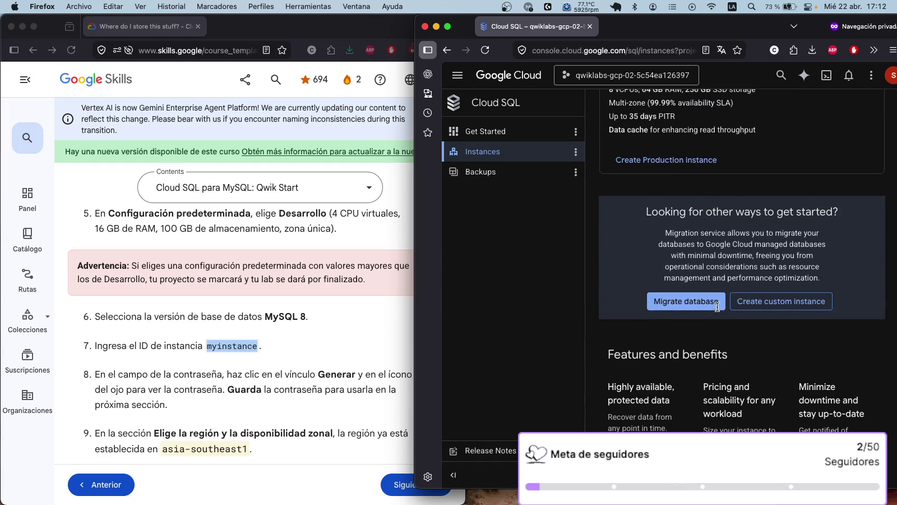
{"action": "scroll", "coordinate": [780, 301], "scroll_direction": "down", "scroll_amount": 2}
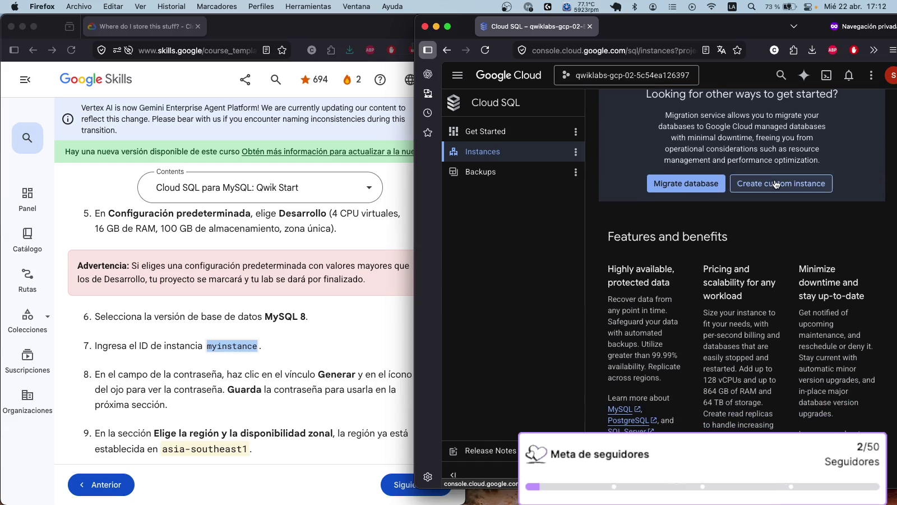
Start a custom Cloud SQL instance with MySQL as the engine.
{"action": "left_click", "coordinate": [775, 184]}
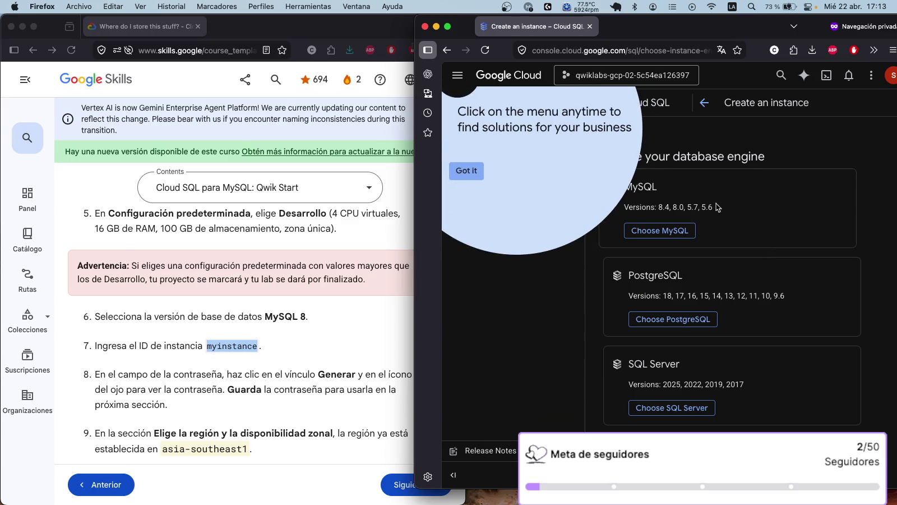
{"action": "left_click", "coordinate": [464, 172]}
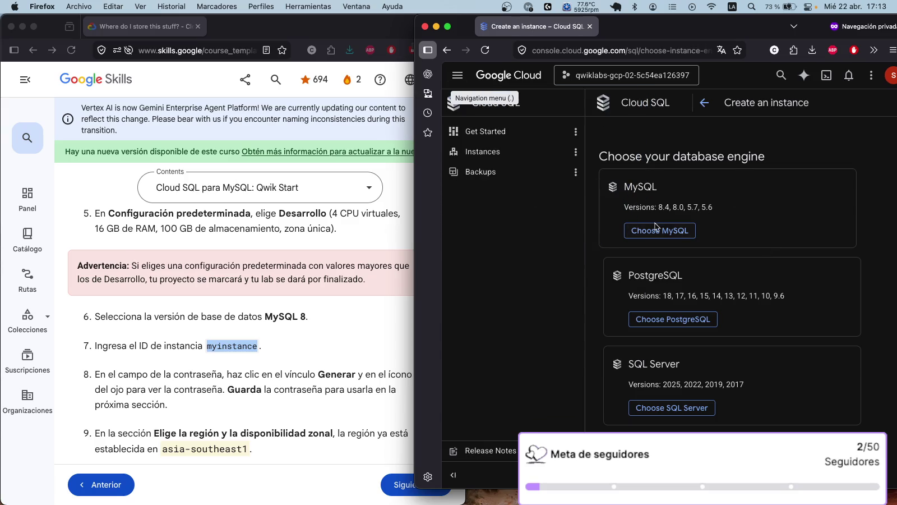
{"action": "left_click", "coordinate": [677, 231]}
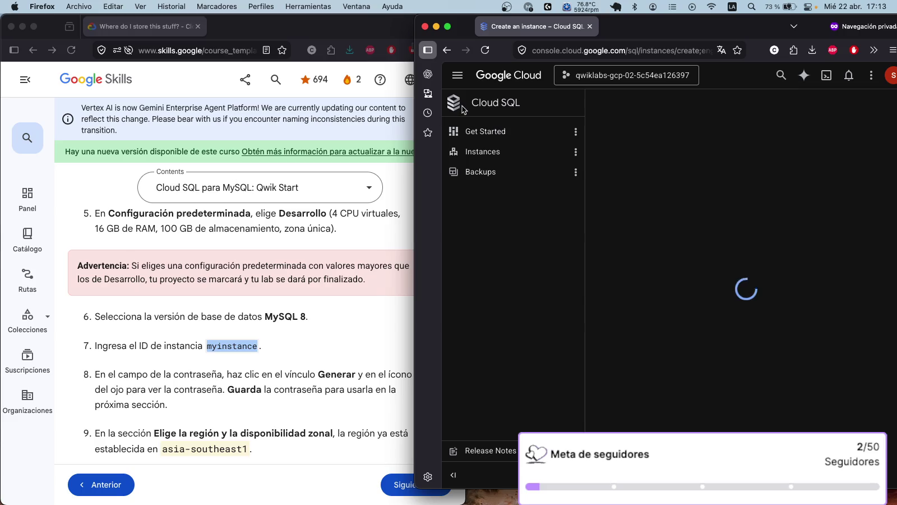
Close the browser menu and collapse the Cloud SQL navigation to icons.
{"action": "right_click", "coordinate": [453, 478]}
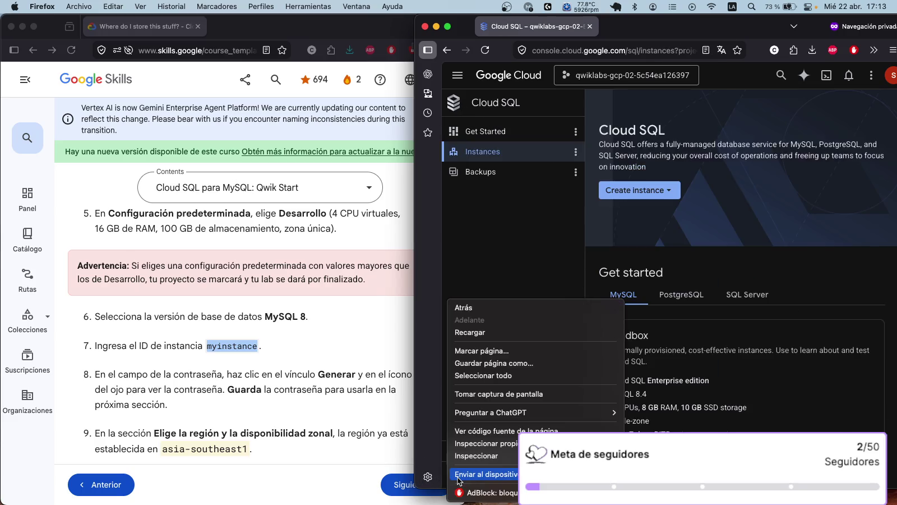
{"action": "left_click", "coordinate": [503, 231]}
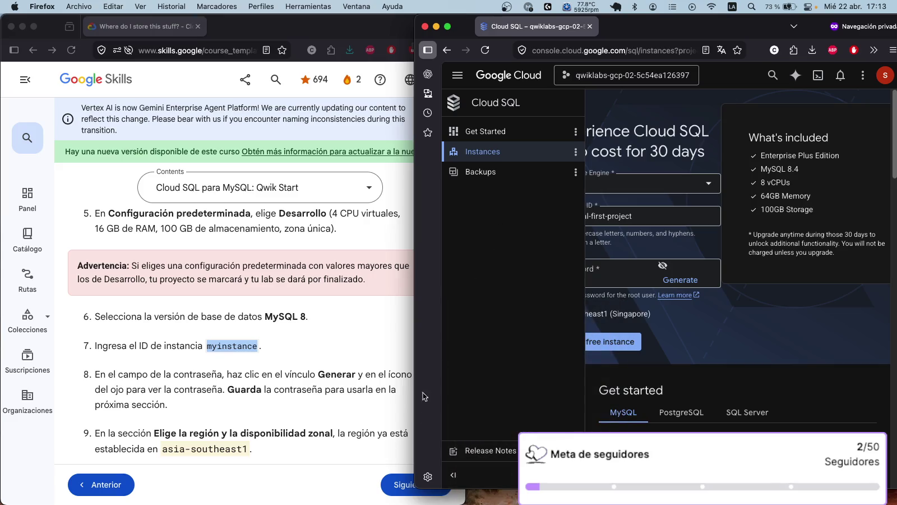
{"action": "left_click", "coordinate": [453, 474]}
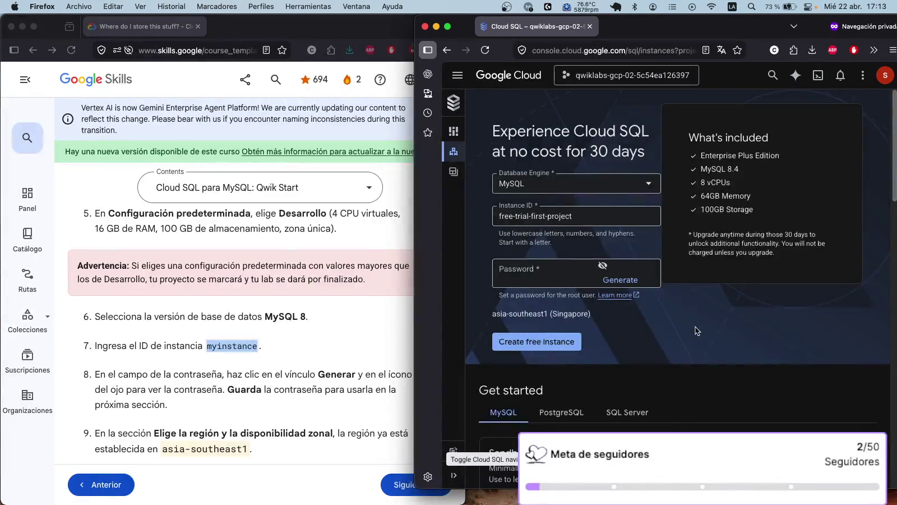
{"action": "scroll", "coordinate": [695, 328], "scroll_direction": "down", "scroll_amount": 3}
{"action": "scroll", "coordinate": [695, 327], "scroll_direction": "down", "scroll_amount": 10}
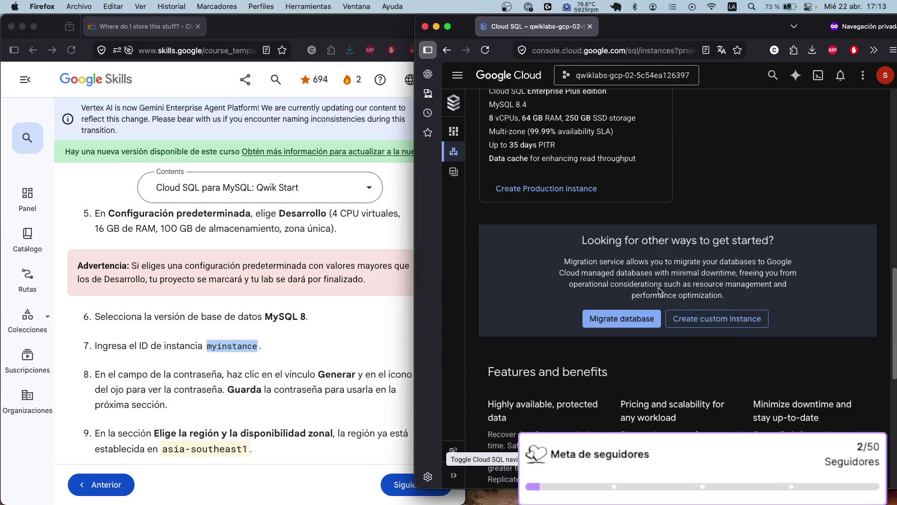
{"action": "scroll", "coordinate": [654, 299], "scroll_direction": "up", "scroll_amount": 10}
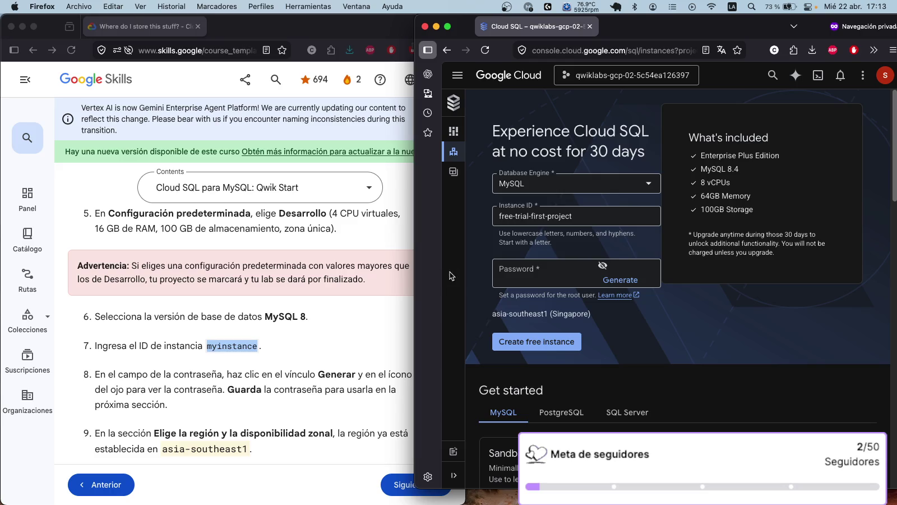
Replace the default instance ID with 'myinstance'.
{"action": "mouse_move", "coordinate": [415, 278]}
{"action": "left_mouse_down"}
{"action": "mouse_move", "coordinate": [357, 275]}
{"action": "mouse_move", "coordinate": [369, 275]}
{"action": "left_mouse_up"}
{"action": "left_click", "coordinate": [591, 215]}
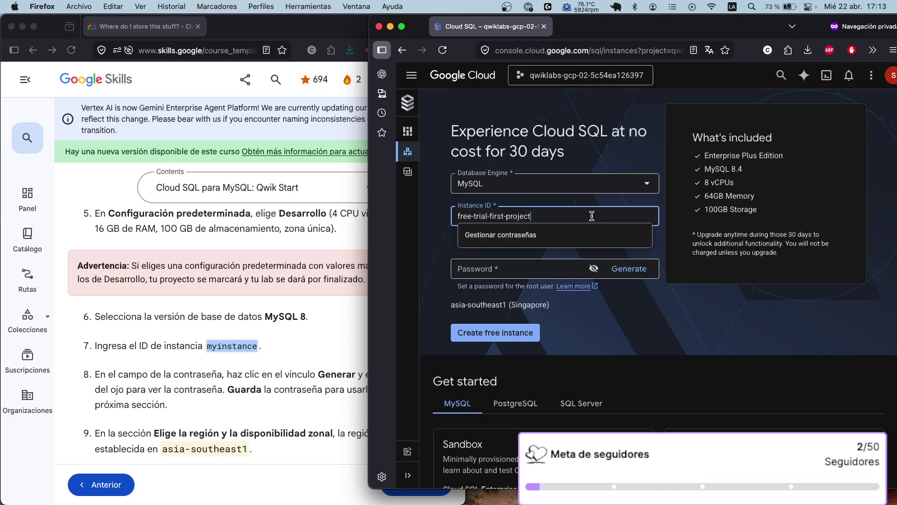
{"action": "left_click_drag", "start_coordinate": [591, 215], "coordinate": [387, 210]}
{"action": "type", "text": "myinstance"}
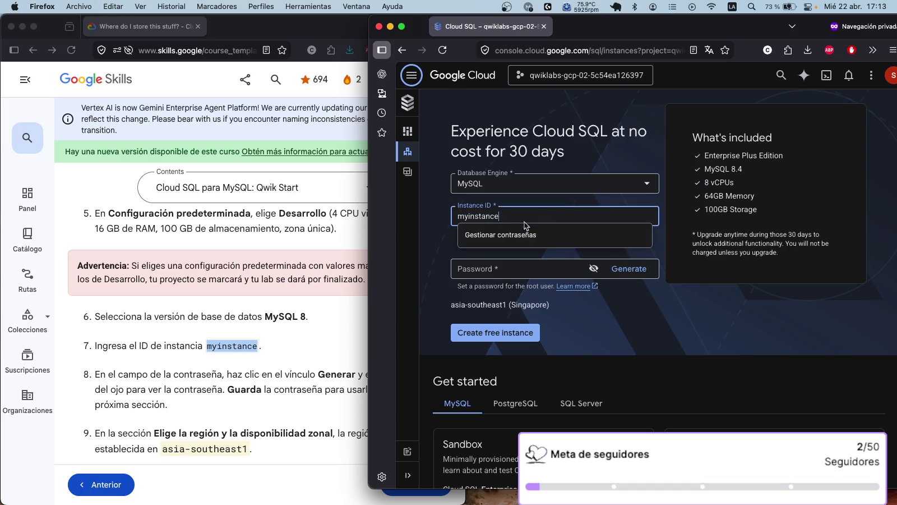
Generate a root password, reveal it, and copy it.
{"action": "left_click", "coordinate": [253, 377]}
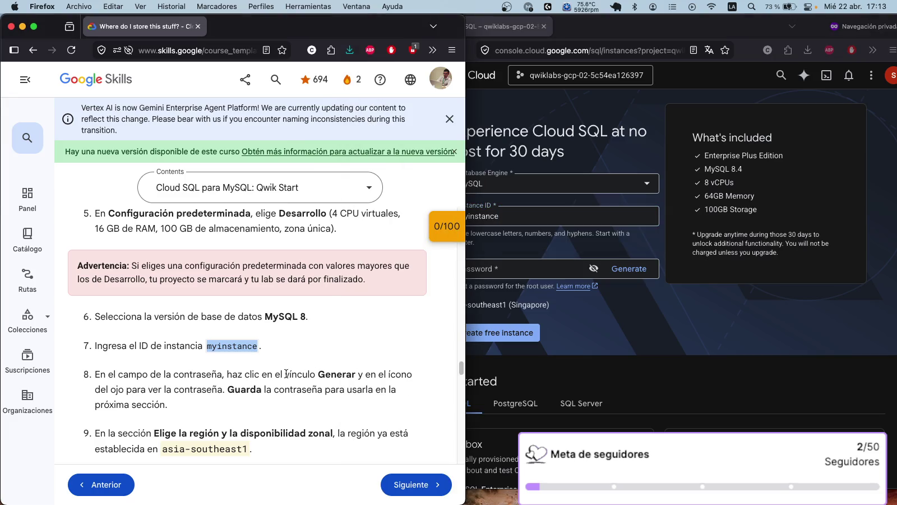
{"action": "left_click", "coordinate": [624, 272]}
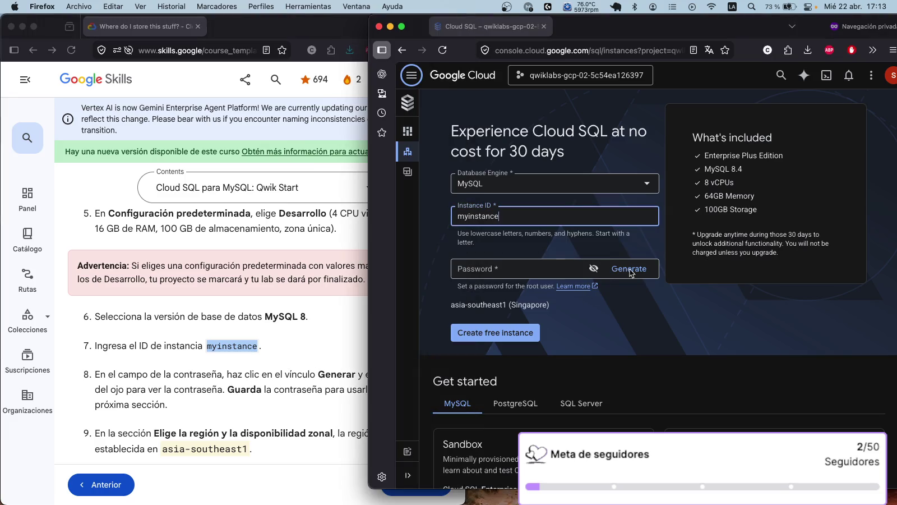
{"action": "left_click", "coordinate": [624, 273]}
{"action": "left_click", "coordinate": [591, 270]}
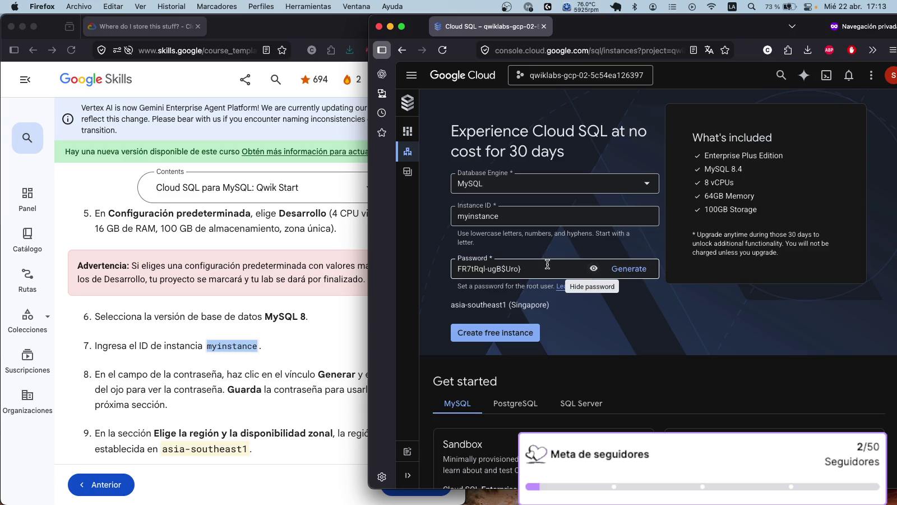
{"action": "left_click_drag", "start_coordinate": [524, 268], "coordinate": [418, 261]}
{"action": "key", "text": "super+c"}
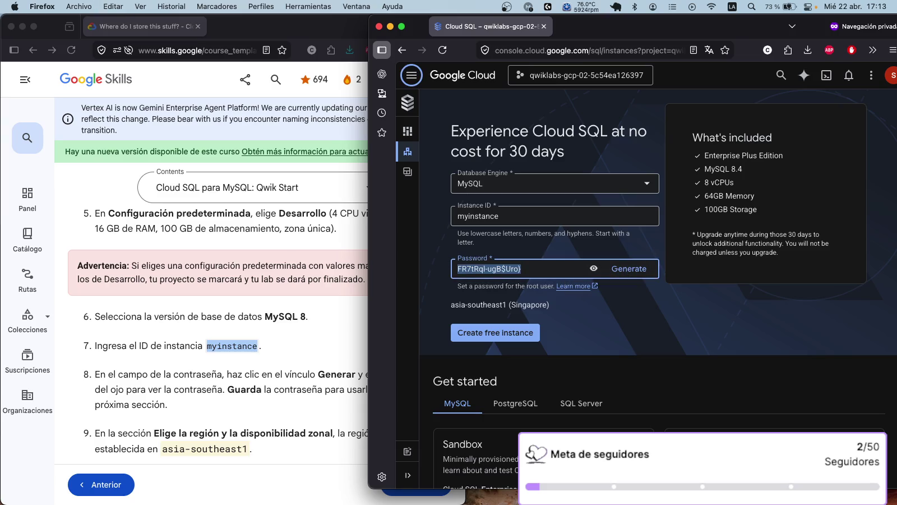
{"action": "key", "text": "super+Tab"}
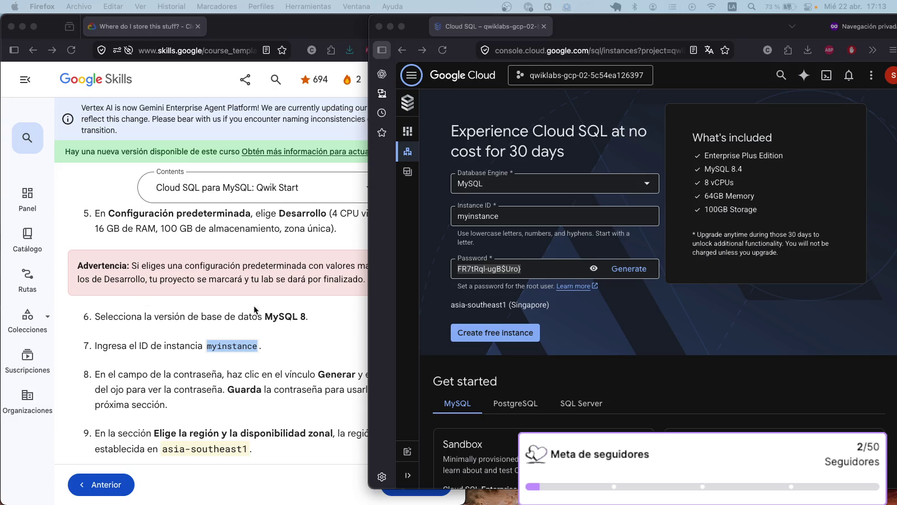
Confirm the asia-southeast1 region against the lab guide and create the free MySQL instance.
{"action": "left_click", "coordinate": [305, 343]}
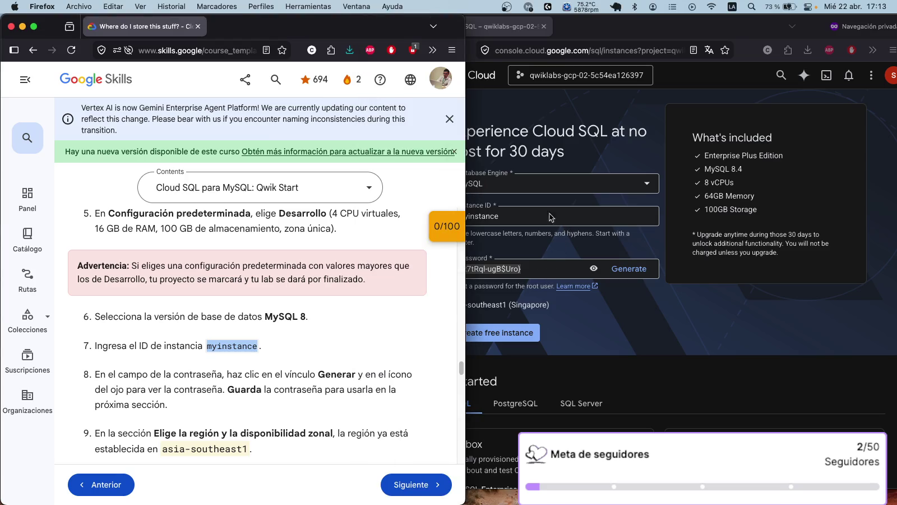
{"action": "scroll", "coordinate": [283, 303], "scroll_direction": "down", "scroll_amount": 1}
{"action": "scroll", "coordinate": [282, 302], "scroll_direction": "down", "scroll_amount": 2}
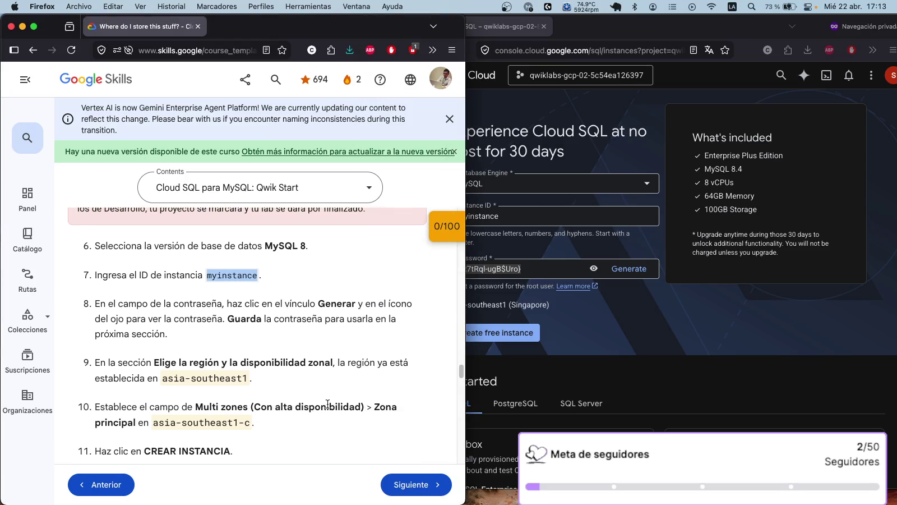
{"action": "left_click", "coordinate": [577, 358]}
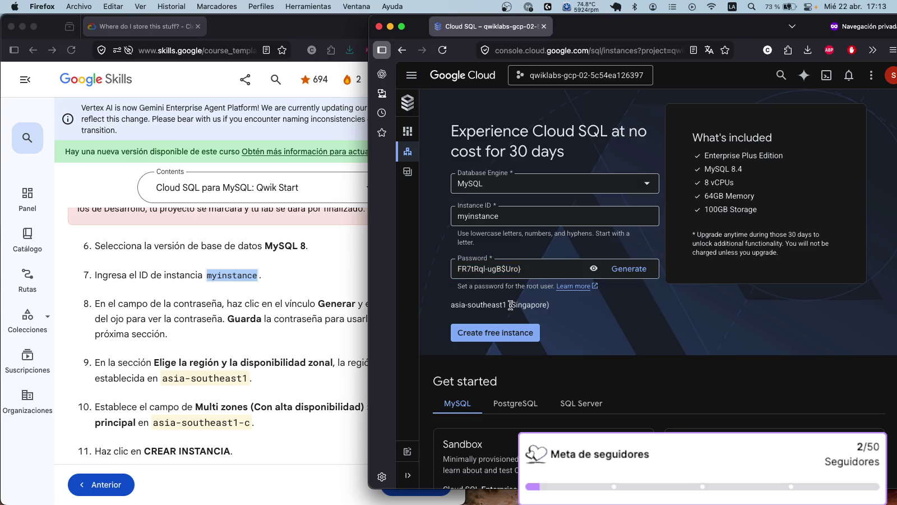
{"action": "left_click_drag", "start_coordinate": [491, 305], "coordinate": [551, 304]}
{"action": "left_click", "coordinate": [320, 368]}
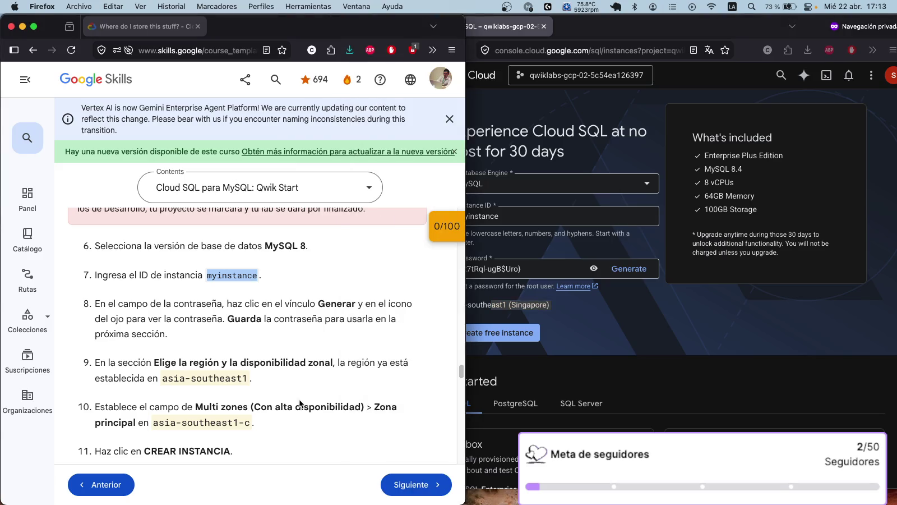
{"action": "left_click", "coordinate": [559, 306]}
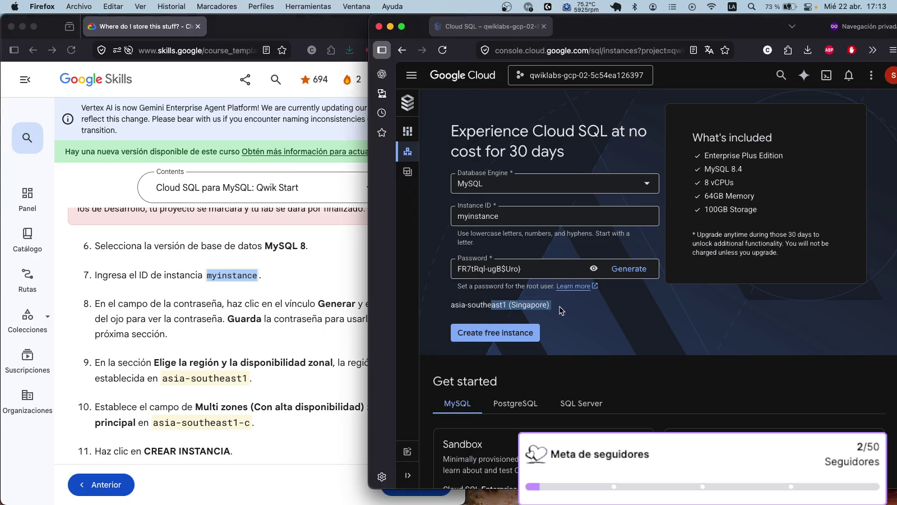
{"action": "left_click", "coordinate": [507, 334]}
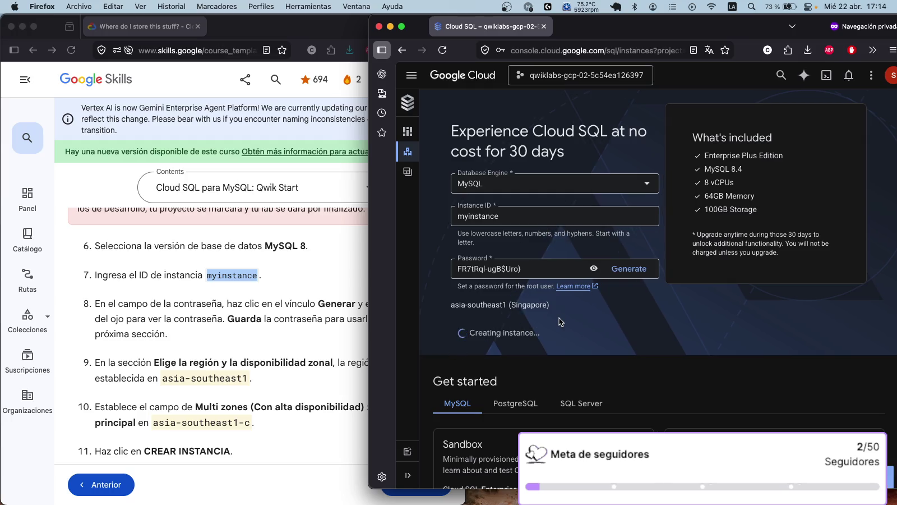
Scroll the lab guide to the 'Revisar mi progreso' card while myinstance's overview loads.
{"action": "scroll", "coordinate": [773, 386], "scroll_direction": "down", "scroll_amount": 5}
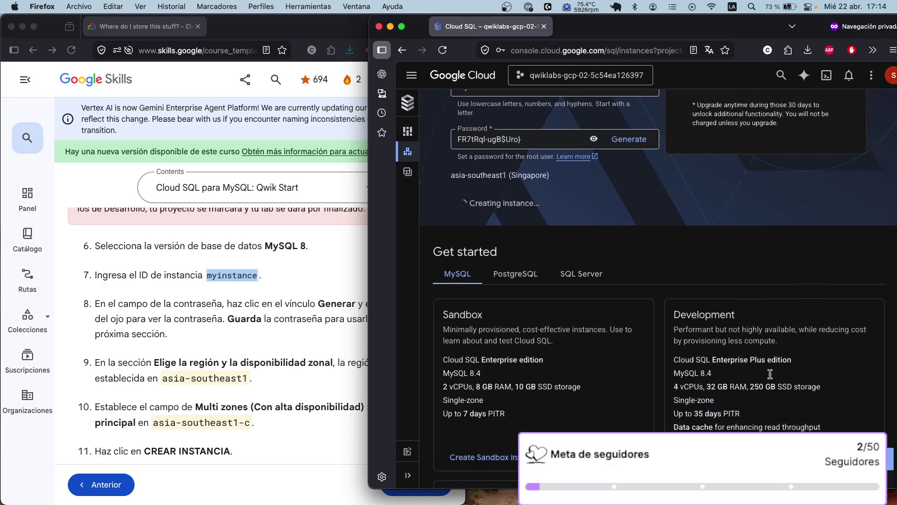
{"action": "scroll", "coordinate": [771, 378], "scroll_direction": "down", "scroll_amount": 7}
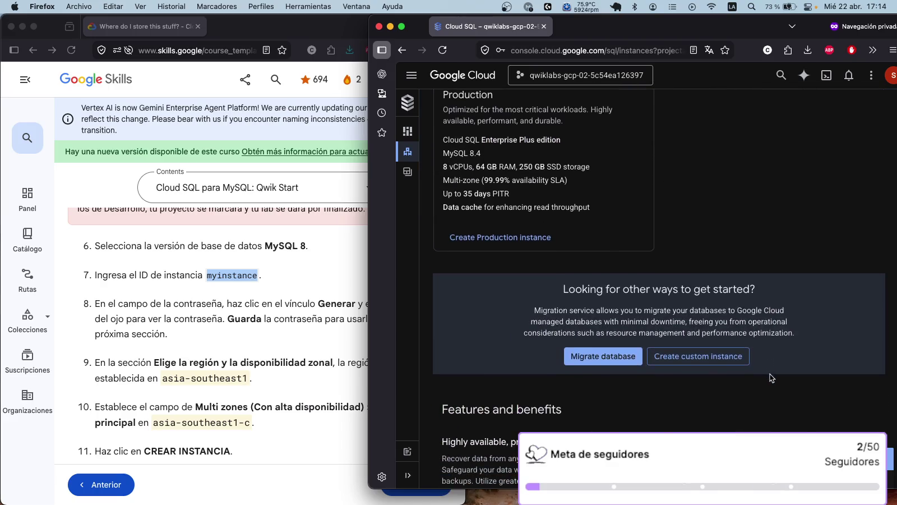
{"action": "scroll", "coordinate": [772, 378], "scroll_direction": "down", "scroll_amount": 6}
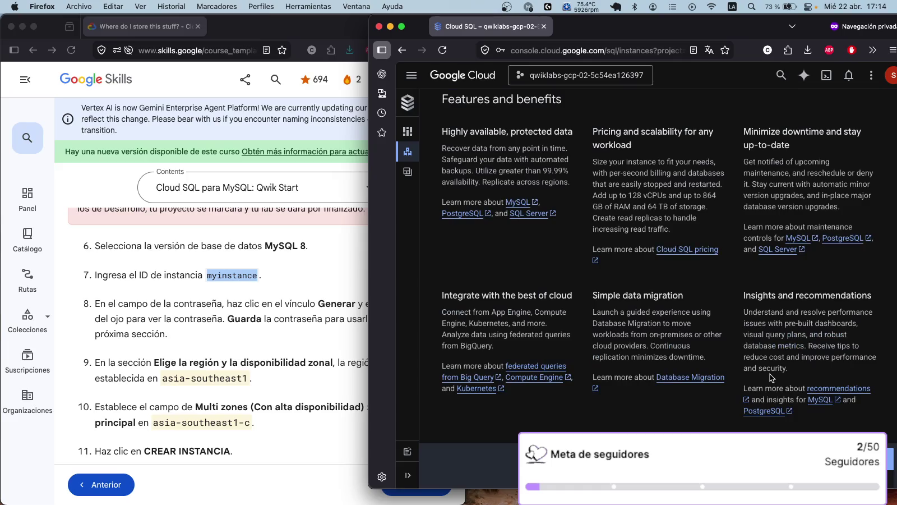
{"action": "left_click", "coordinate": [266, 374]}
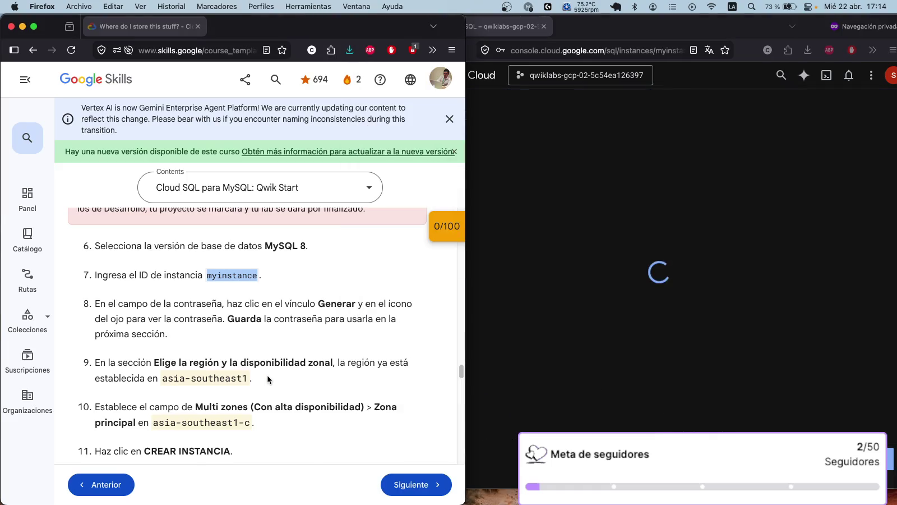
{"action": "scroll", "coordinate": [266, 374], "scroll_direction": "down", "scroll_amount": 2}
{"action": "scroll", "coordinate": [267, 374], "scroll_direction": "down", "scroll_amount": 5}
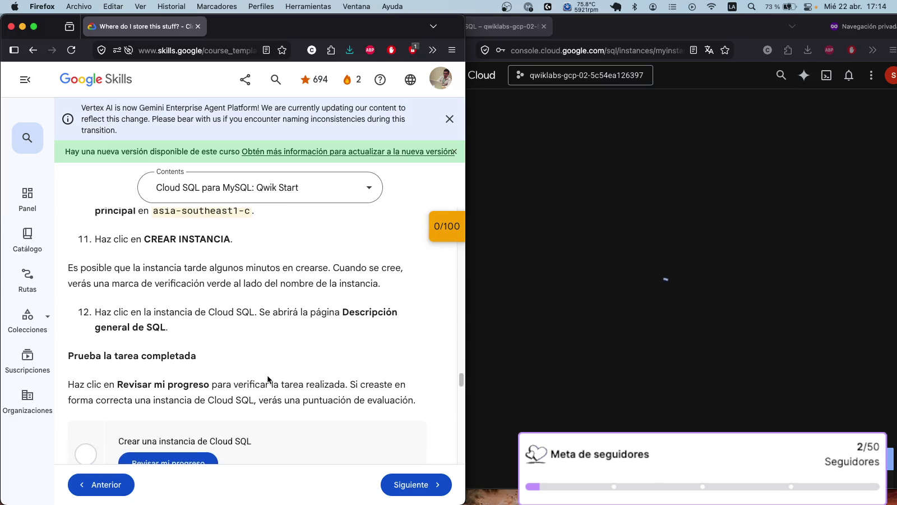
{"action": "scroll", "coordinate": [268, 380], "scroll_direction": "down", "scroll_amount": 3}
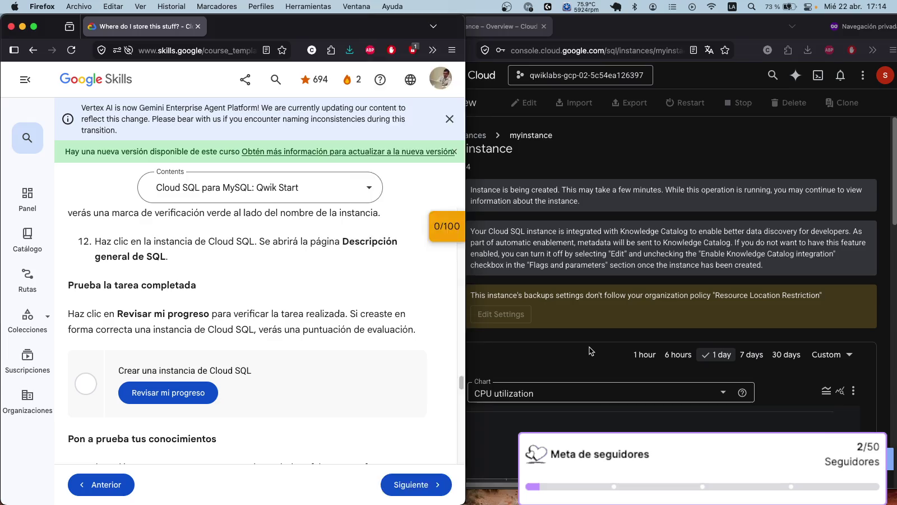
Review the myinstance overview and operations still creating, and make the console window taller.
{"action": "left_click", "coordinate": [589, 347]}
{"action": "right_click", "coordinate": [523, 291]}
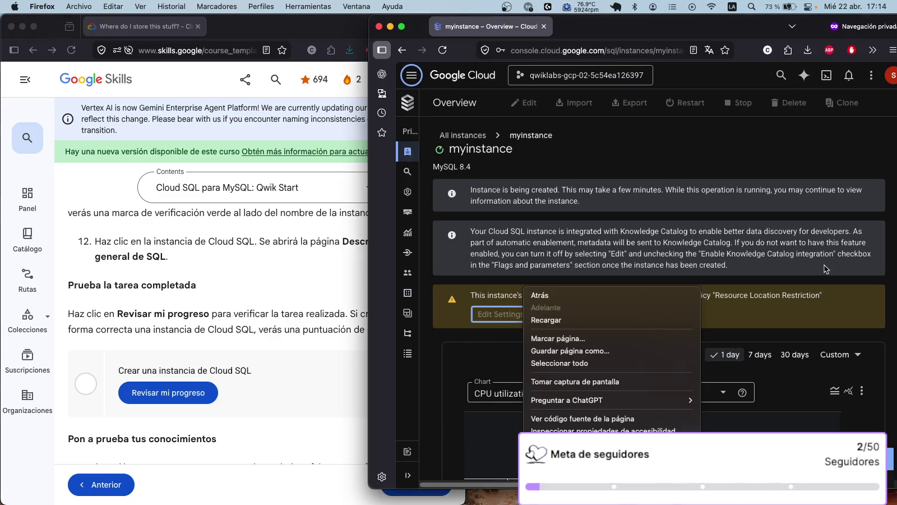
{"action": "key", "text": "Escape"}
{"action": "left_click", "coordinate": [516, 311]}
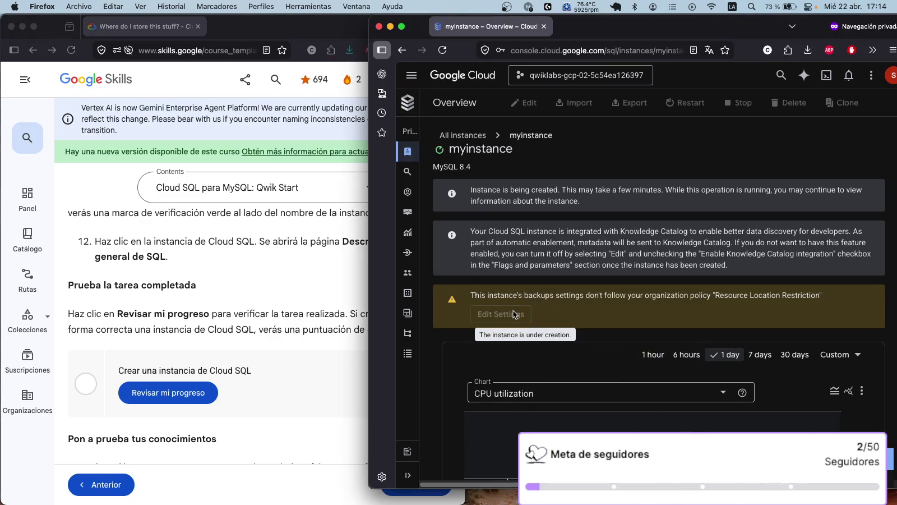
{"action": "scroll", "coordinate": [583, 306], "scroll_direction": "down", "scroll_amount": 10}
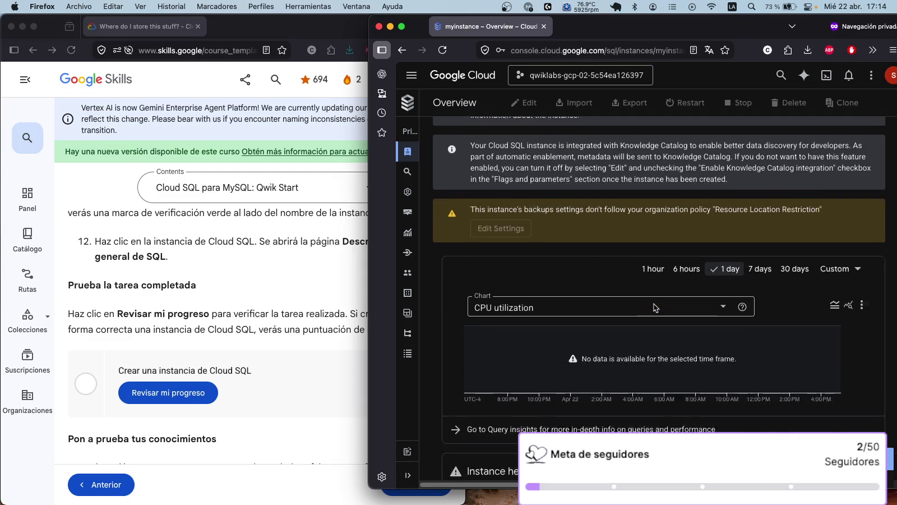
{"action": "scroll", "coordinate": [654, 302], "scroll_direction": "down", "scroll_amount": 3}
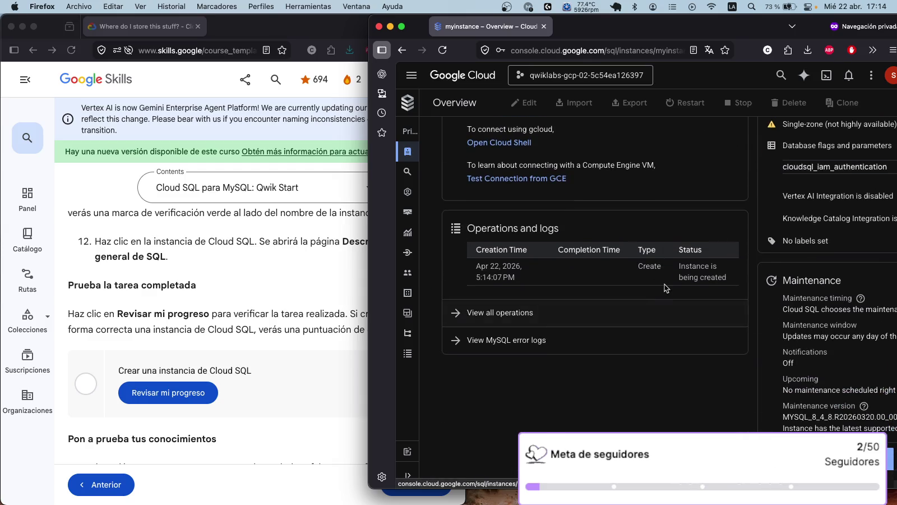
{"action": "scroll", "coordinate": [660, 291], "scroll_direction": "up", "scroll_amount": 15}
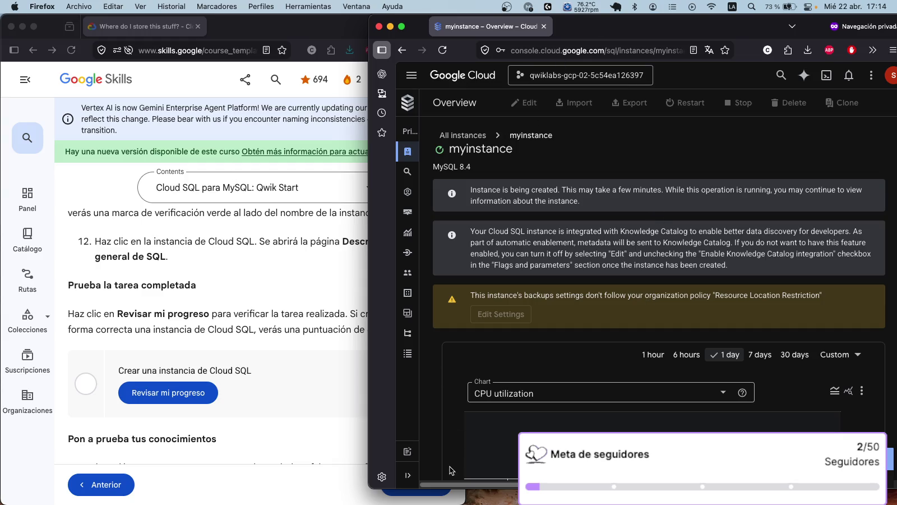
{"action": "mouse_move", "coordinate": [463, 488]}
{"action": "left_mouse_down"}
{"action": "mouse_move", "coordinate": [463, 503]}
{"action": "mouse_move", "coordinate": [462, 415]}
{"action": "left_mouse_up"}
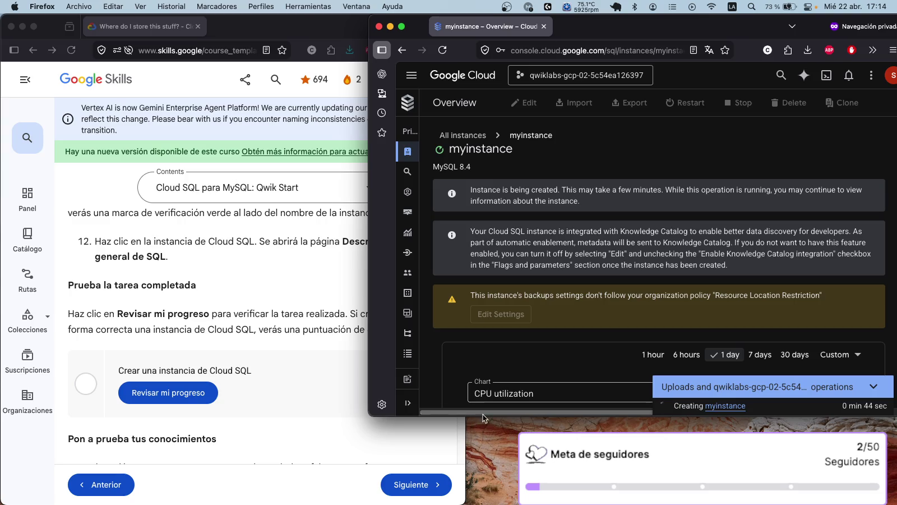
{"action": "left_click_drag", "start_coordinate": [482, 416], "coordinate": [483, 421]}
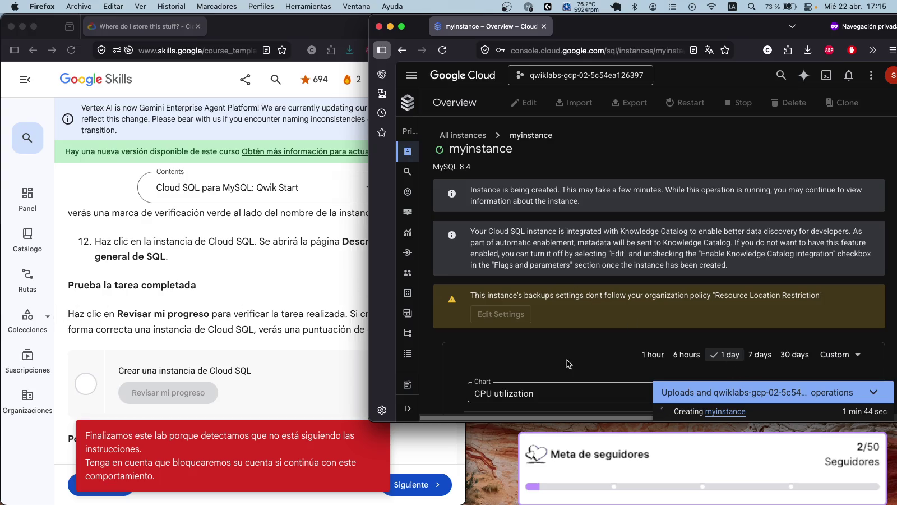
{"action": "mouse_move", "coordinate": [819, 406]}
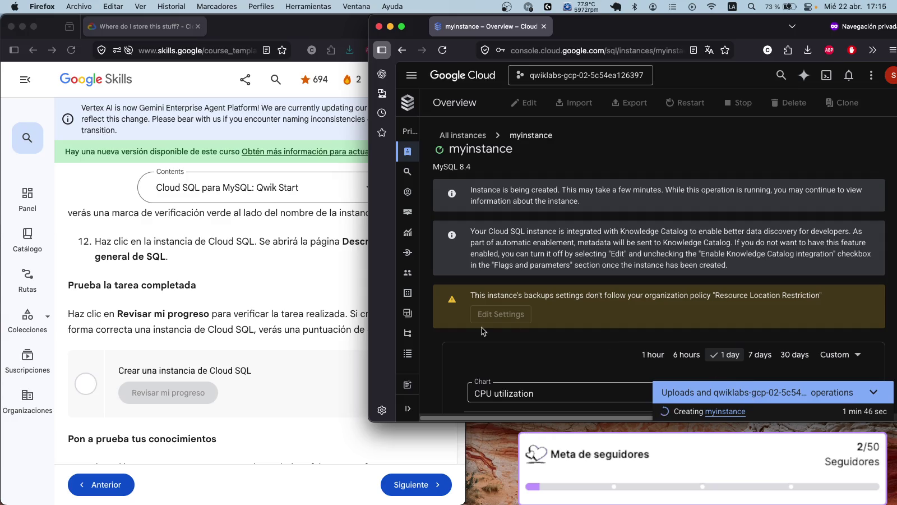
{"action": "scroll", "coordinate": [649, 317], "scroll_direction": "down", "scroll_amount": 3}
{"action": "scroll", "coordinate": [650, 317], "scroll_direction": "down", "scroll_amount": 5}
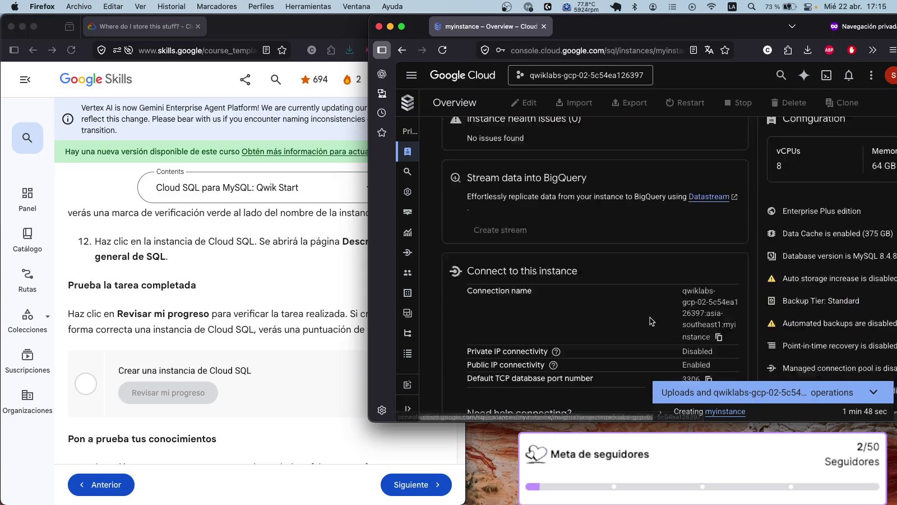
{"action": "scroll", "coordinate": [650, 317], "scroll_direction": "up", "scroll_amount": 10}
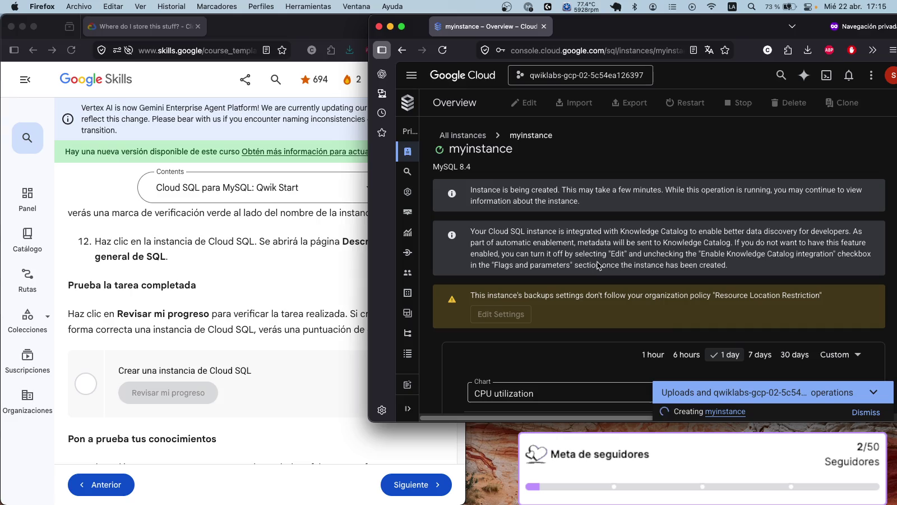
{"action": "scroll", "coordinate": [701, 292], "scroll_direction": "down", "scroll_amount": 5}
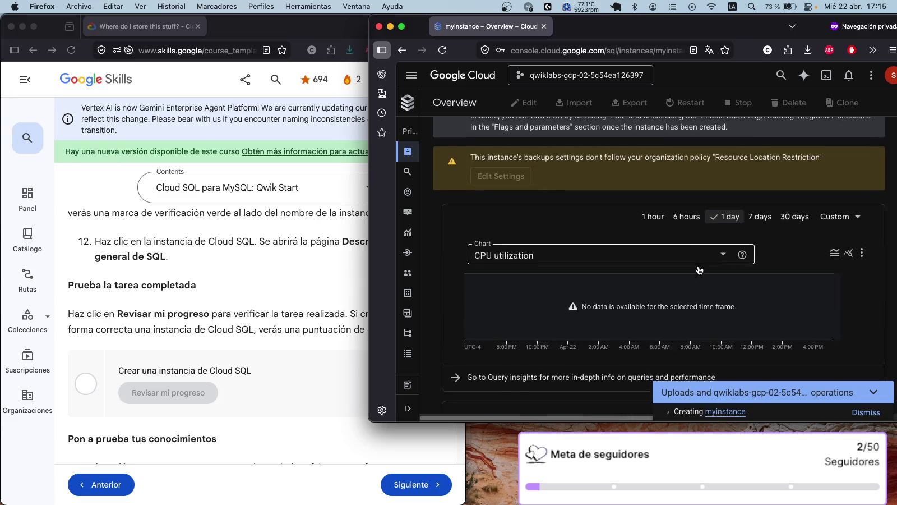
{"action": "scroll", "coordinate": [698, 265], "scroll_direction": "down", "scroll_amount": 10}
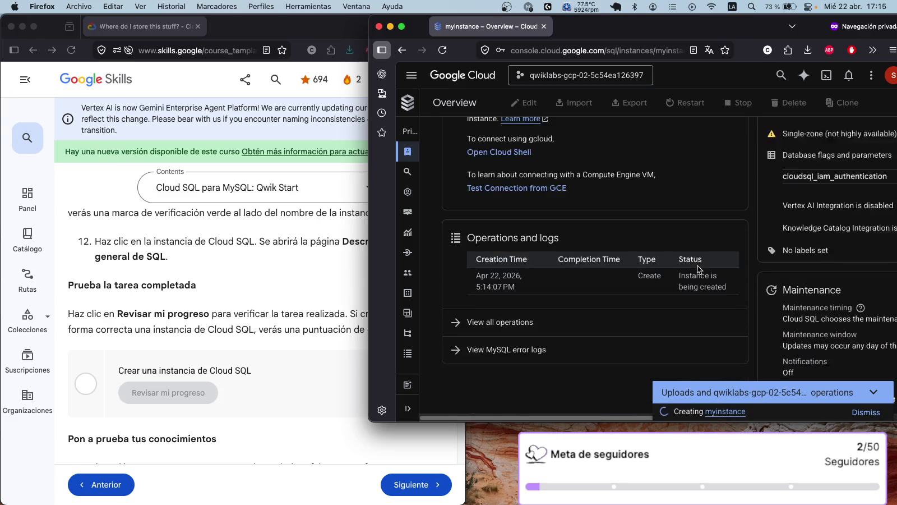
{"action": "scroll", "coordinate": [272, 227], "scroll_direction": "up", "scroll_amount": 20}
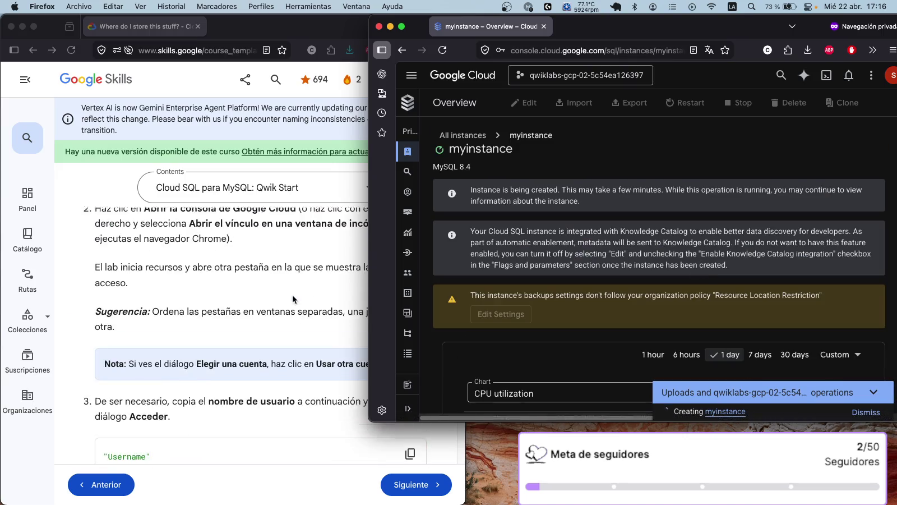
Check the lab's two progress checkpoints from the score badge, then reload the lab page.
{"action": "scroll", "coordinate": [274, 396], "scroll_direction": "down", "scroll_amount": 3}
{"action": "scroll", "coordinate": [302, 331], "scroll_direction": "down", "scroll_amount": 20}
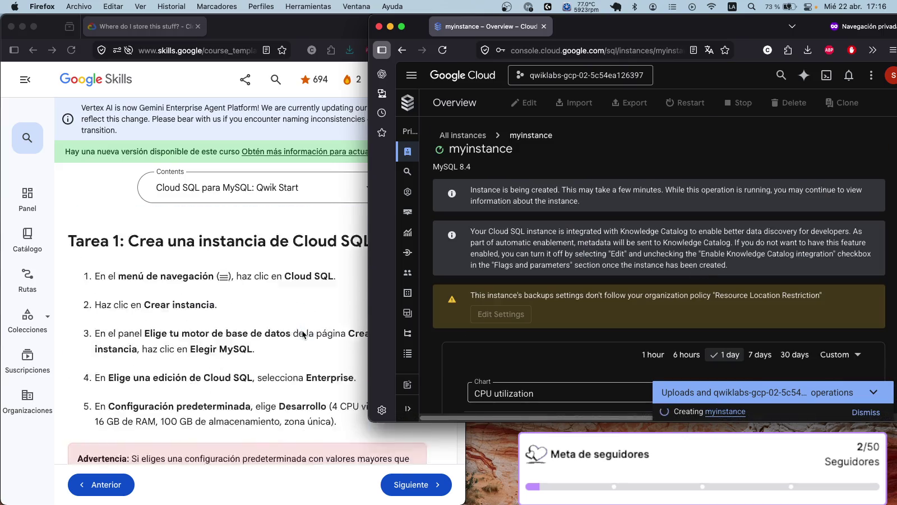
{"action": "scroll", "coordinate": [302, 330], "scroll_direction": "down", "scroll_amount": 10}
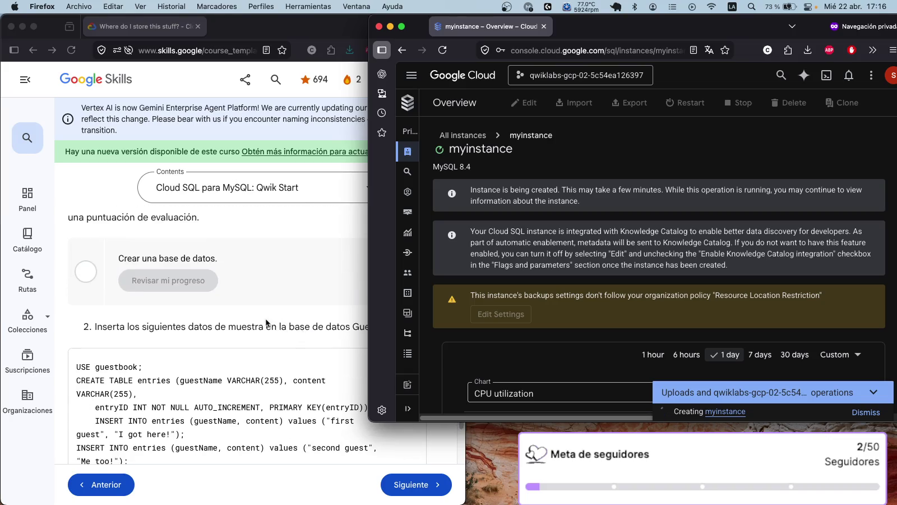
{"action": "left_click", "coordinate": [209, 255]}
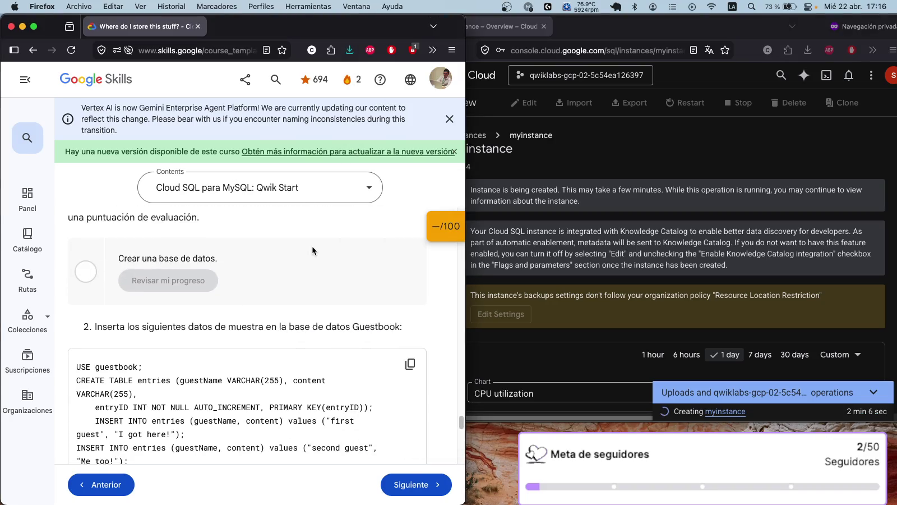
{"action": "left_click", "coordinate": [438, 229]}
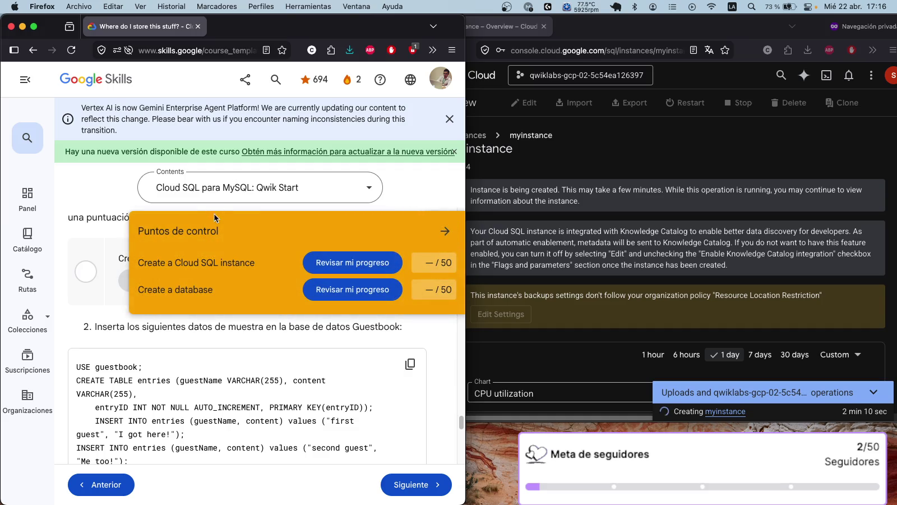
{"action": "left_click", "coordinate": [446, 228]}
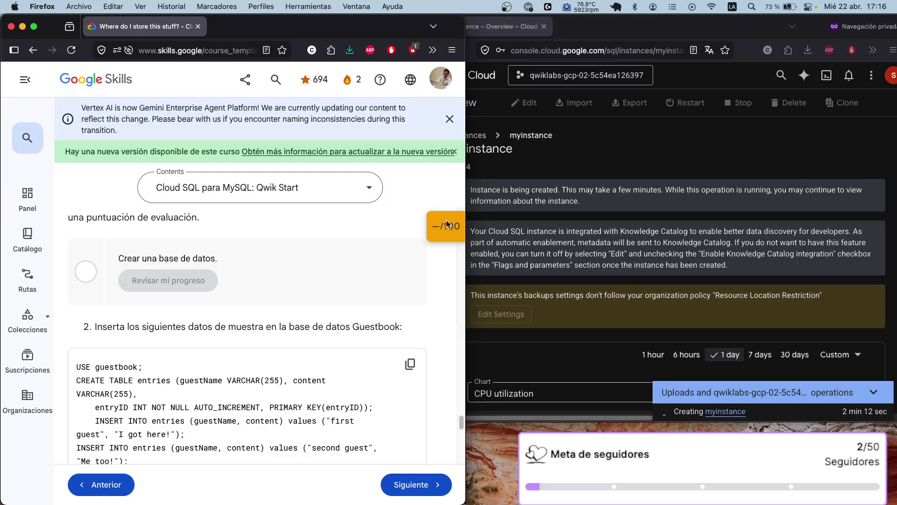
{"action": "left_click", "coordinate": [71, 50]}
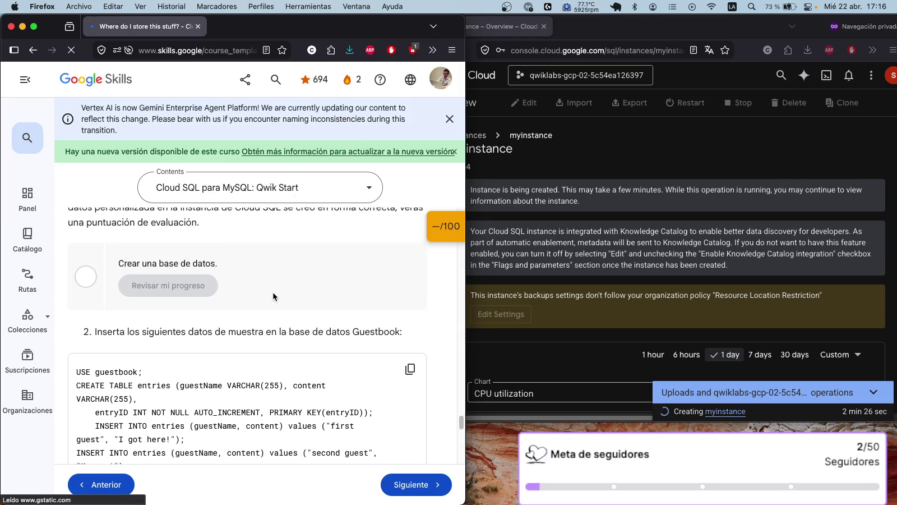
Scroll the lab guide back up to the Tarea 1 steps.
{"action": "scroll", "coordinate": [273, 291], "scroll_direction": "up", "scroll_amount": 3}
{"action": "scroll", "coordinate": [272, 292], "scroll_direction": "up", "scroll_amount": 2}
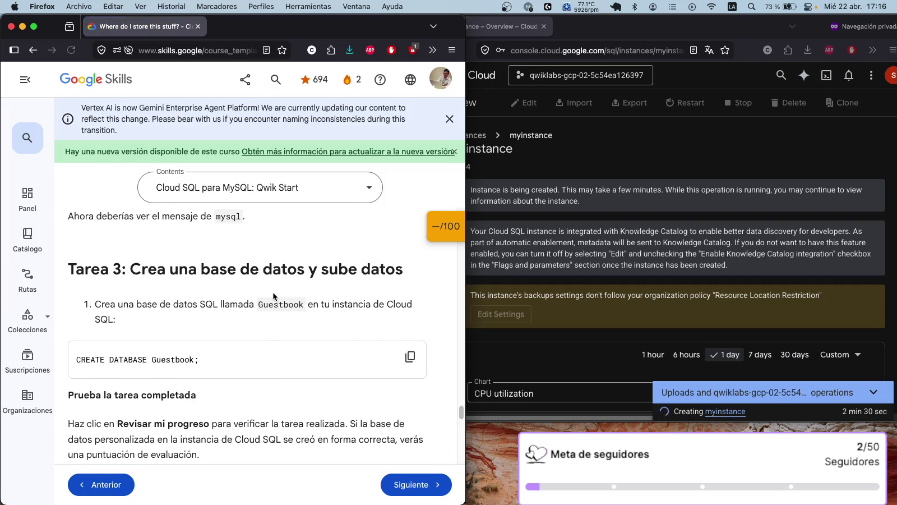
{"action": "scroll", "coordinate": [273, 292], "scroll_direction": "up", "scroll_amount": 4}
{"action": "scroll", "coordinate": [272, 292], "scroll_direction": "up", "scroll_amount": 10}
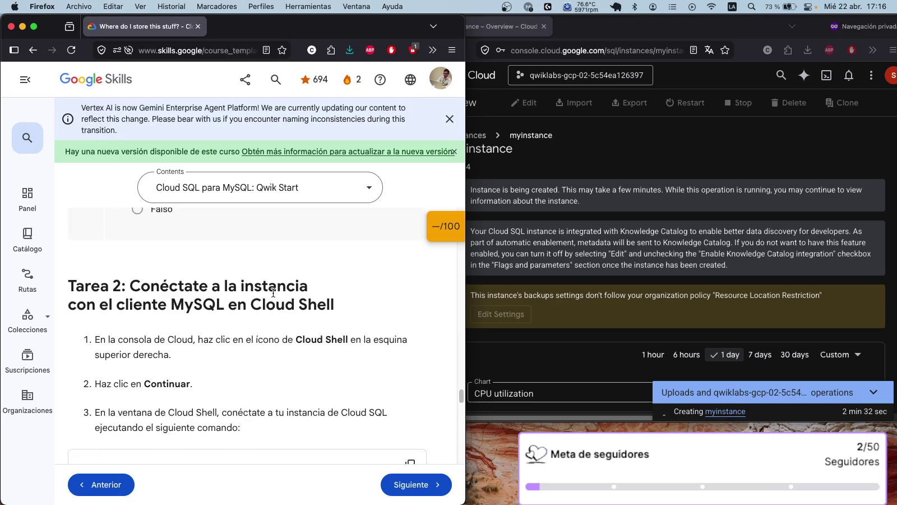
{"action": "scroll", "coordinate": [272, 291], "scroll_direction": "up", "scroll_amount": 3}
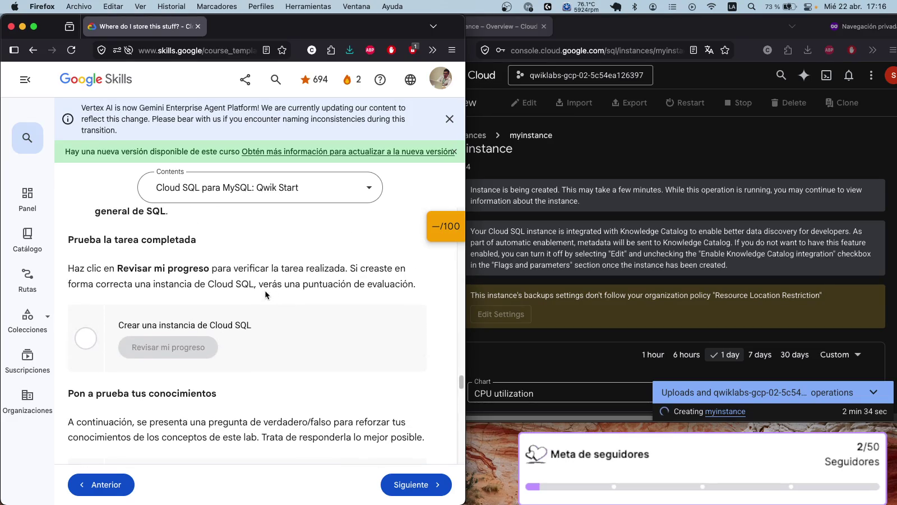
{"action": "scroll", "coordinate": [337, 250], "scroll_direction": "up", "scroll_amount": 4}
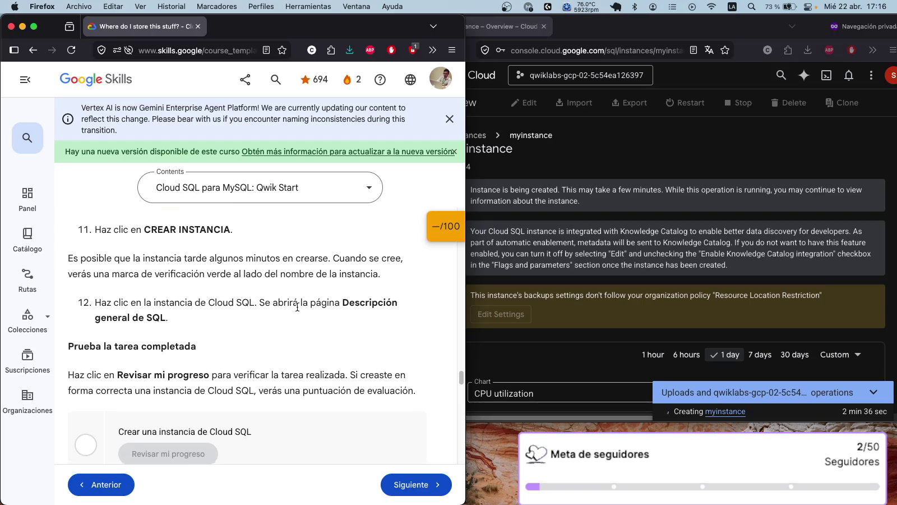
{"action": "scroll", "coordinate": [296, 305], "scroll_direction": "up", "scroll_amount": 3}
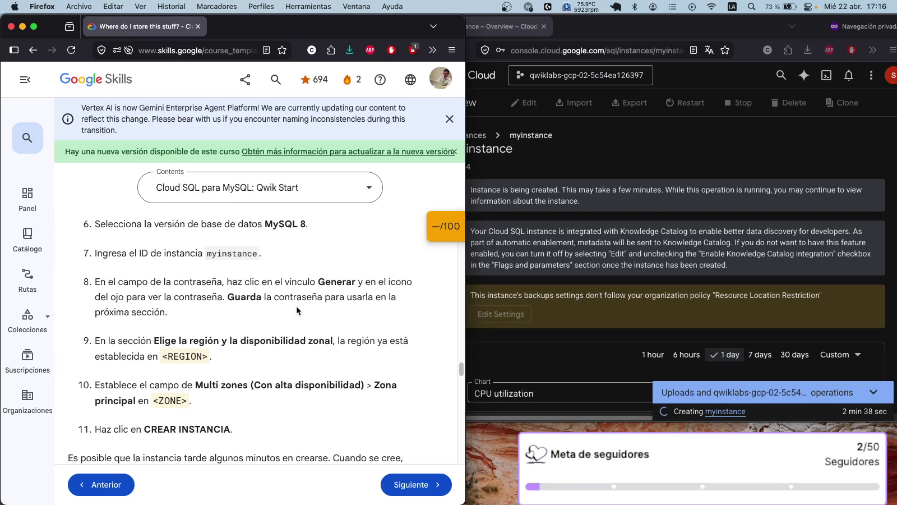